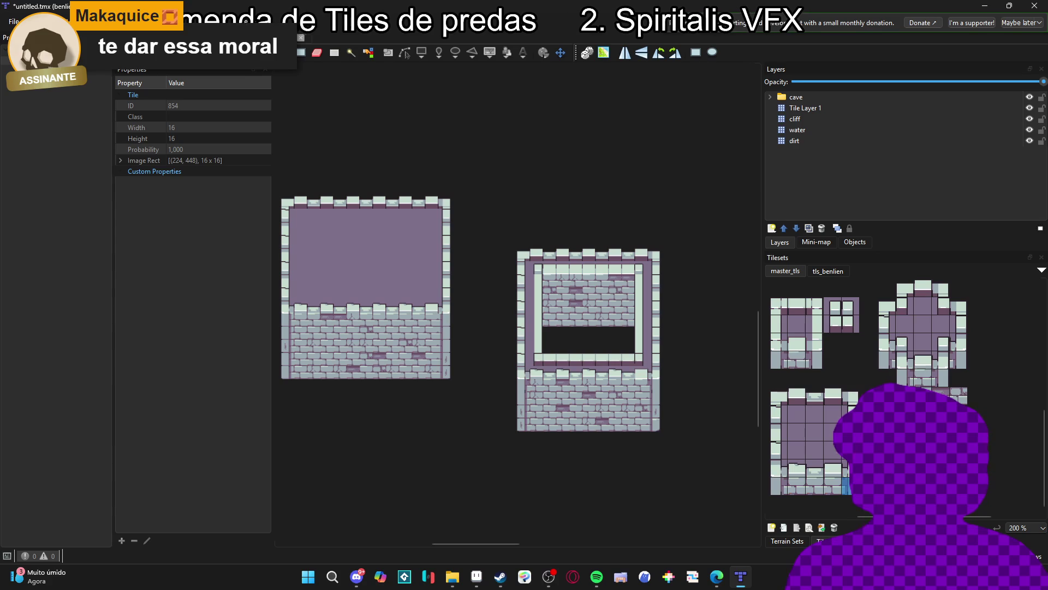
Try painting wall columns along the right room's inner sides, then undo them
right_click(611, 303)
drag(551, 279, 551, 322)
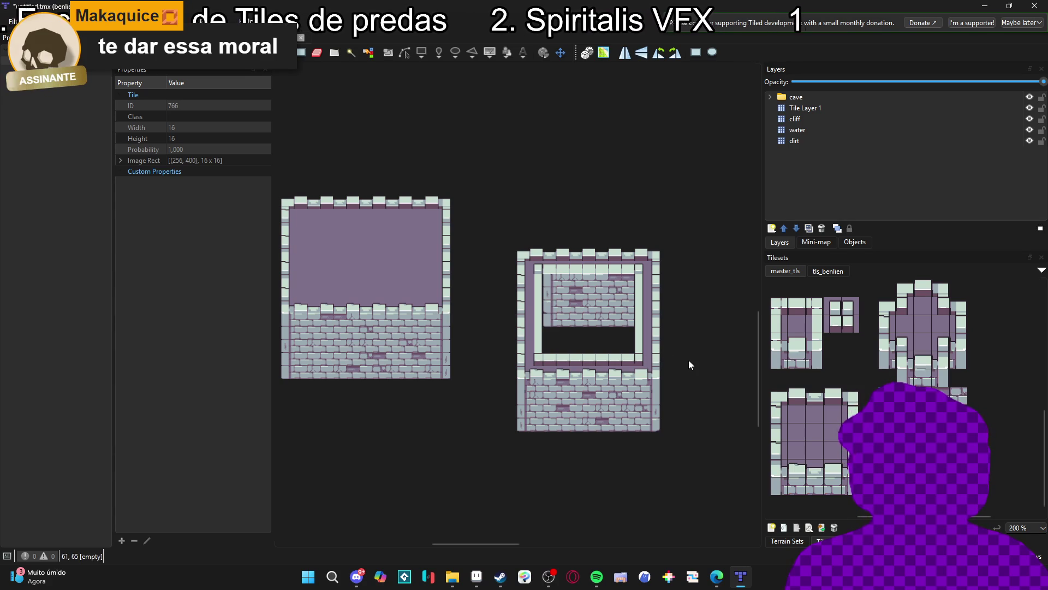
drag(628, 280, 626, 320)
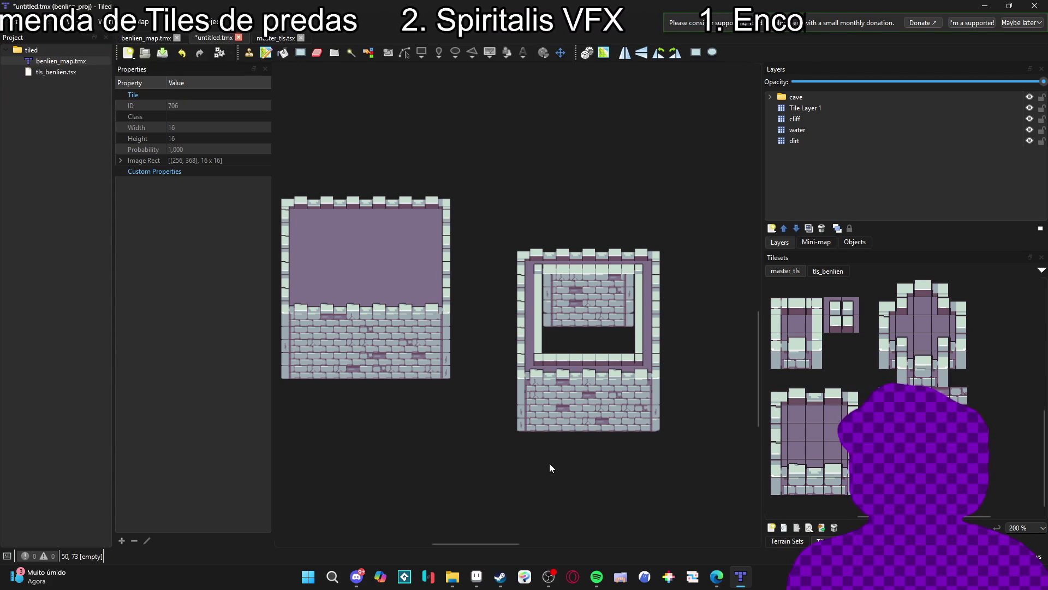
scroll(619, 466, up, 1)
key(ctrl+z)
key(ctrl+z)
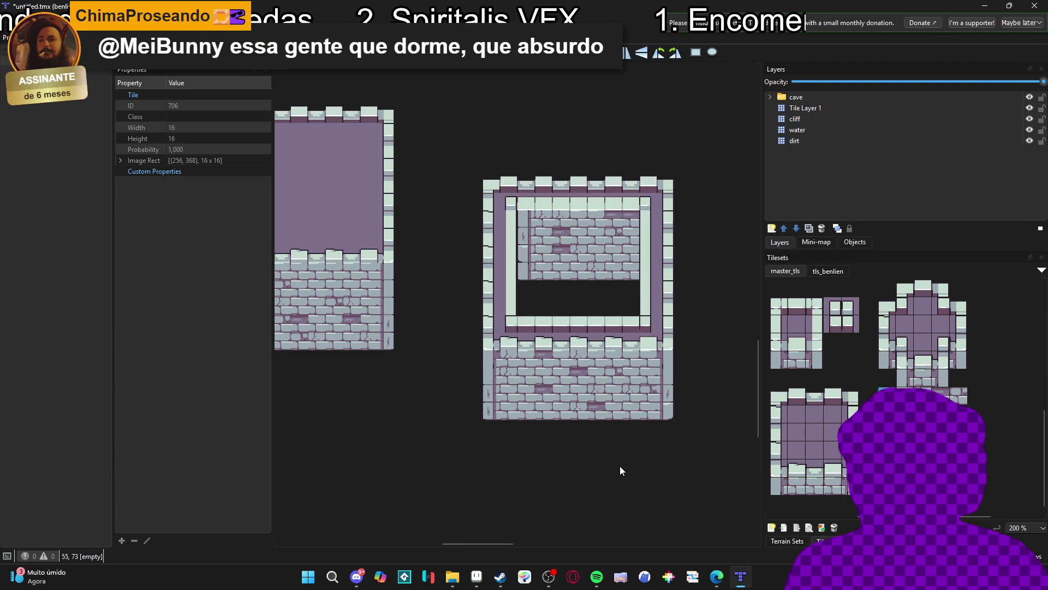
scroll(620, 465, down, 1)
Narrow the properties area and reposition the map view around both rooms
drag(620, 465, 607, 445)
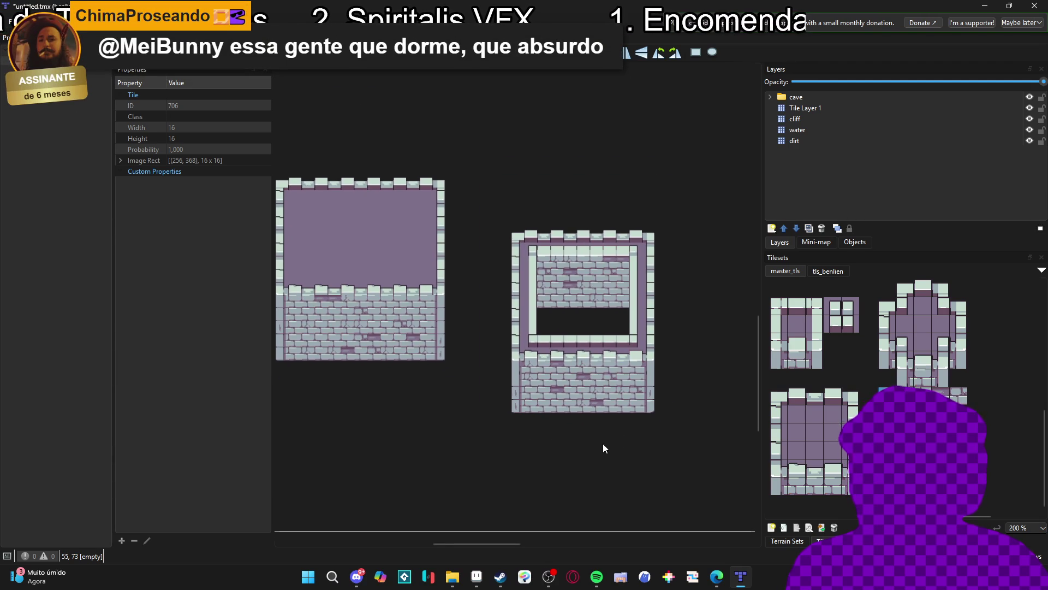
scroll(604, 444, up, 1)
scroll(622, 452, down, 1)
scroll(574, 437, up, 1)
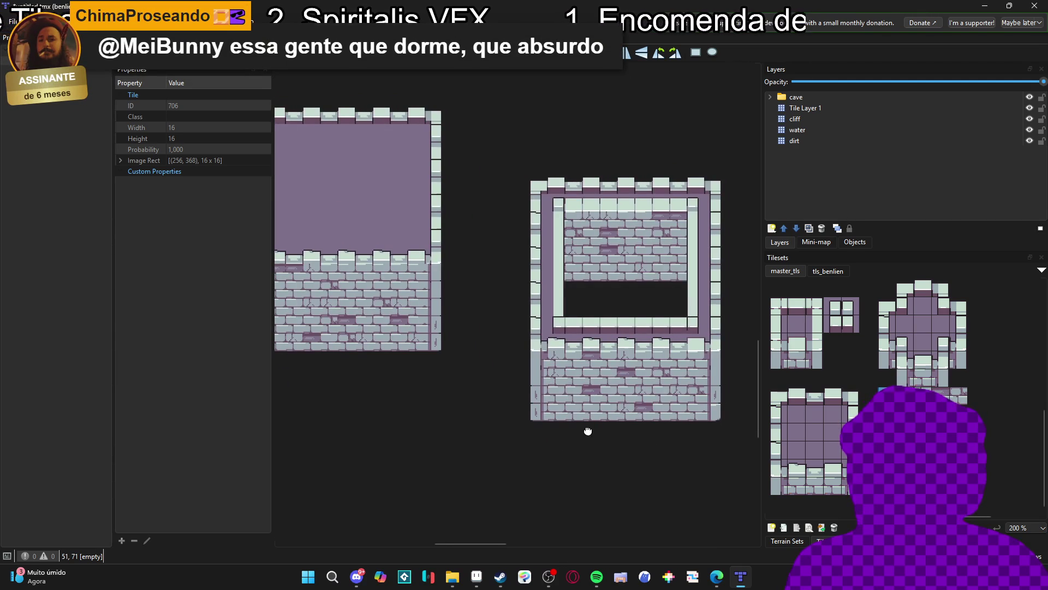
drag(272, 415, 176, 402)
drag(379, 367, 452, 387)
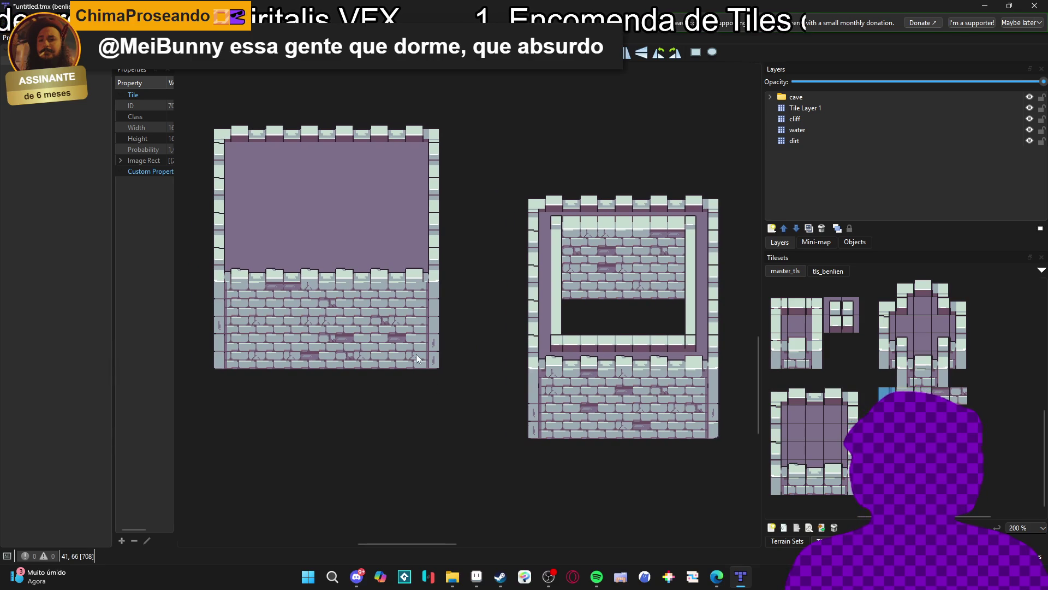
scroll(419, 356, down, 1)
scroll(439, 358, up, 1)
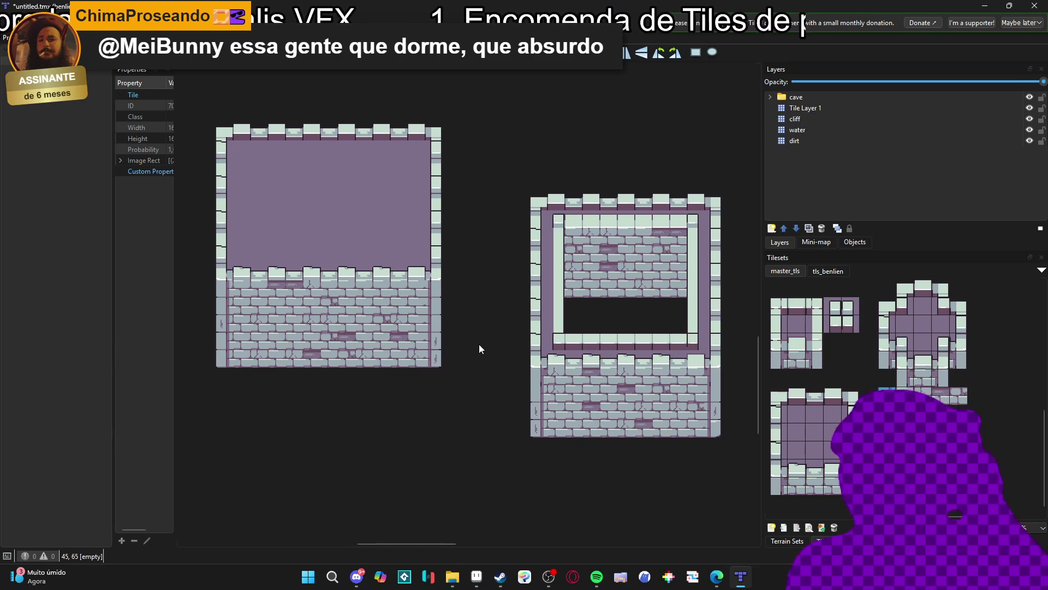
mouse_move(481, 345)
mouse_down()
mouse_move(440, 345)
mouse_move(426, 327)
mouse_up()
drag(342, 113, 346, 114)
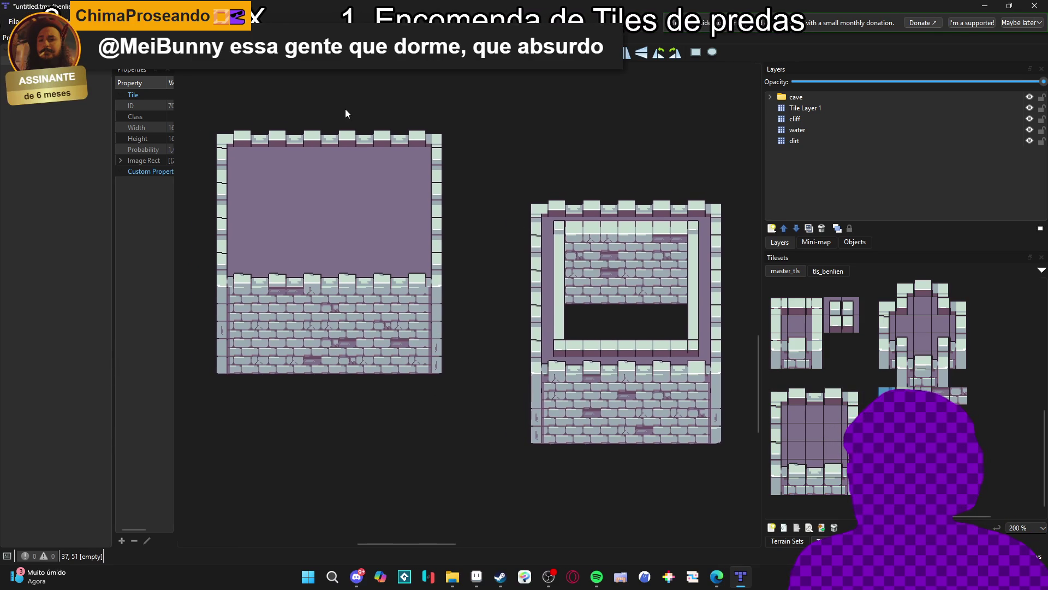
Take a screen capture of the region around both stone rooms
key(super)
key(Escape)
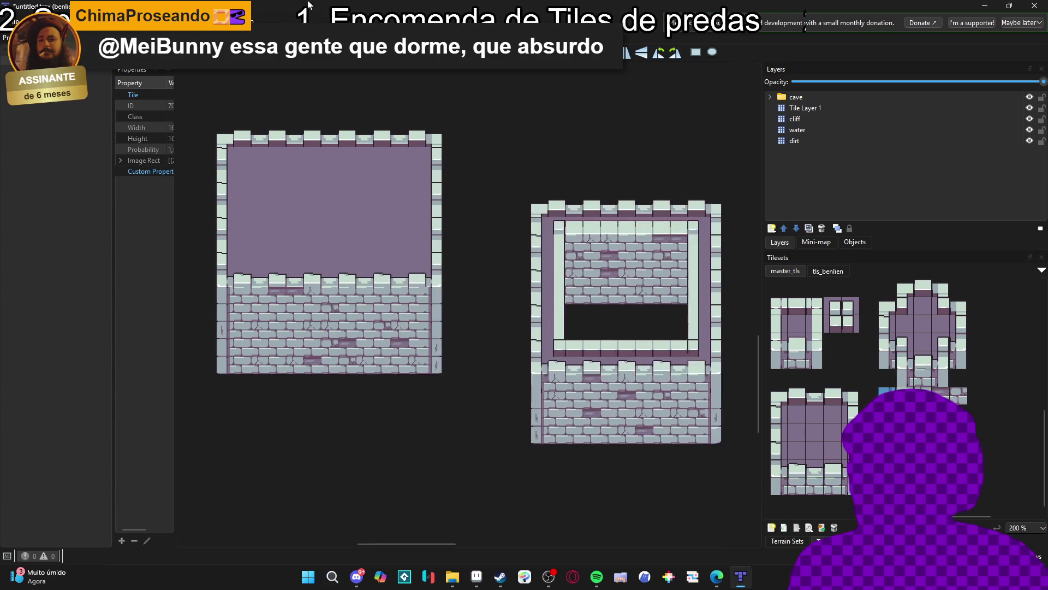
key(super+shift+s)
mouse_move(199, 69)
mouse_down()
mouse_move(665, 359)
mouse_move(737, 498)
mouse_up()
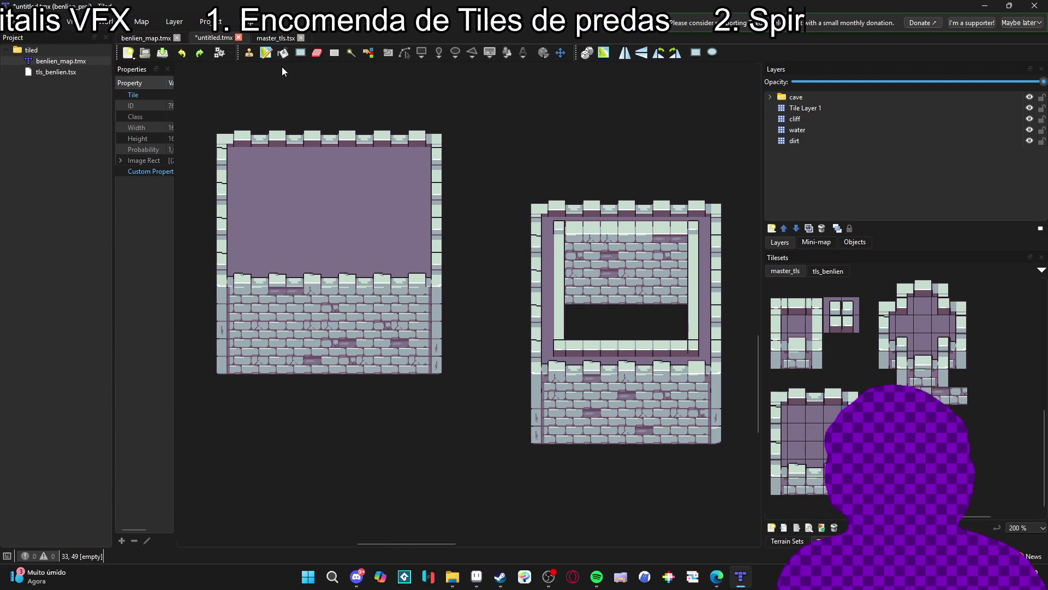
Paint a horizontal pair of wall-top tiles into the right room's inner top gap
click(254, 51)
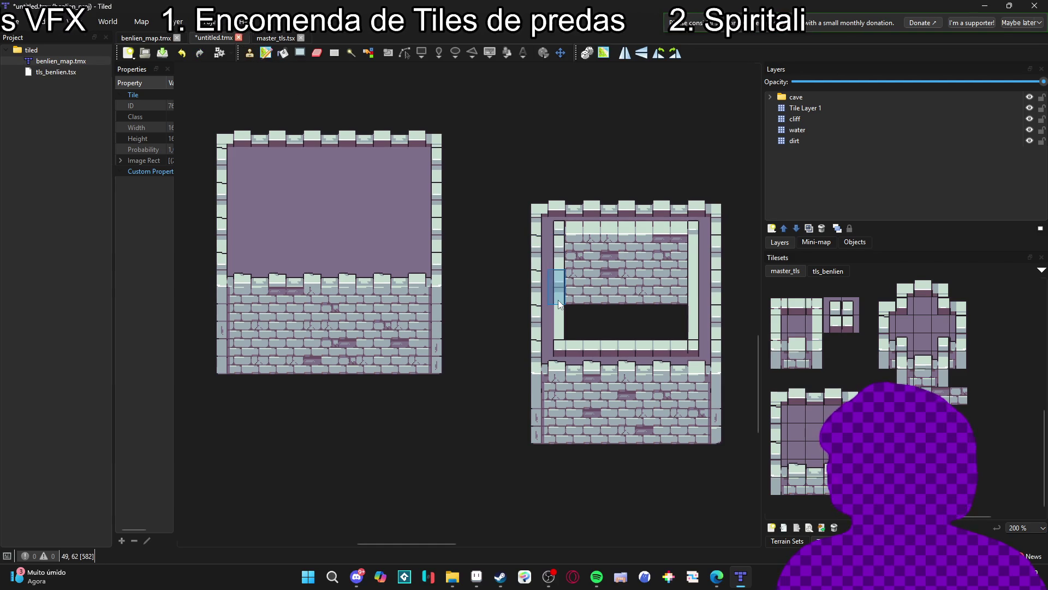
drag(778, 412, 779, 431)
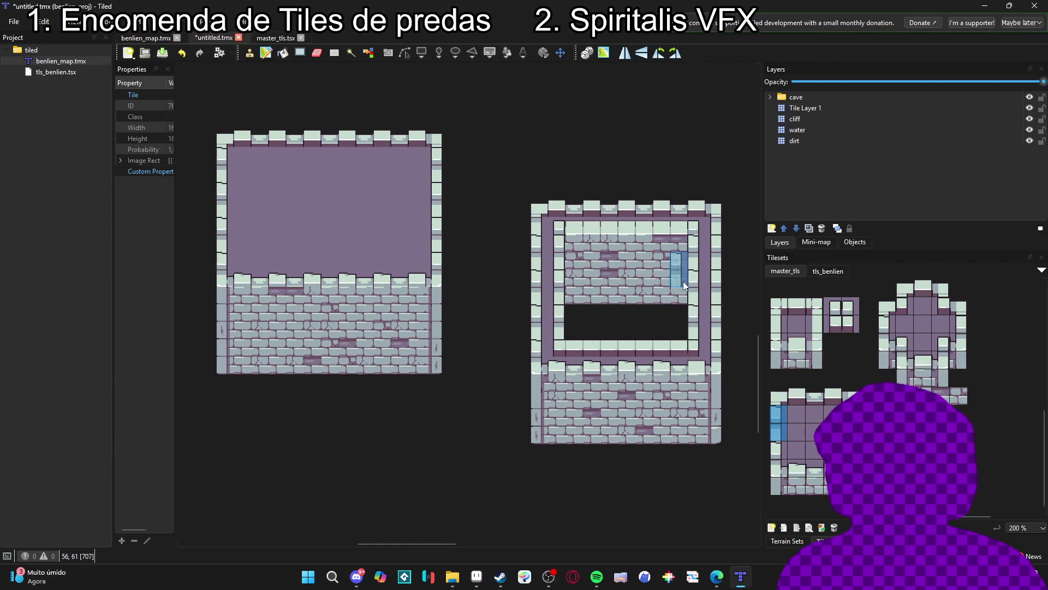
drag(806, 402, 794, 397)
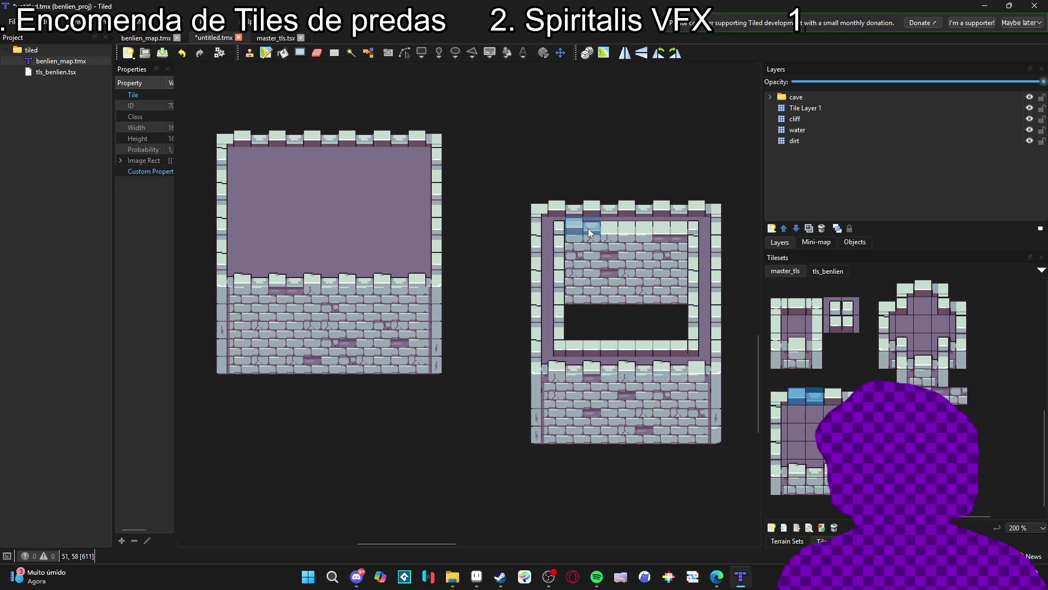
drag(623, 233, 595, 230)
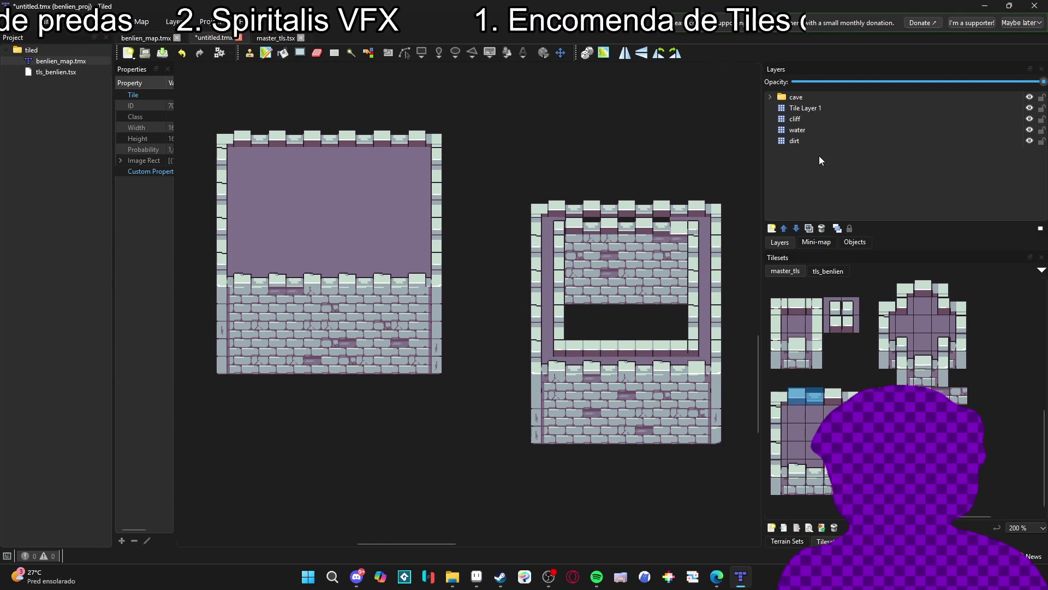
Hide the dirt layer and expand the cave layer group
click(804, 119)
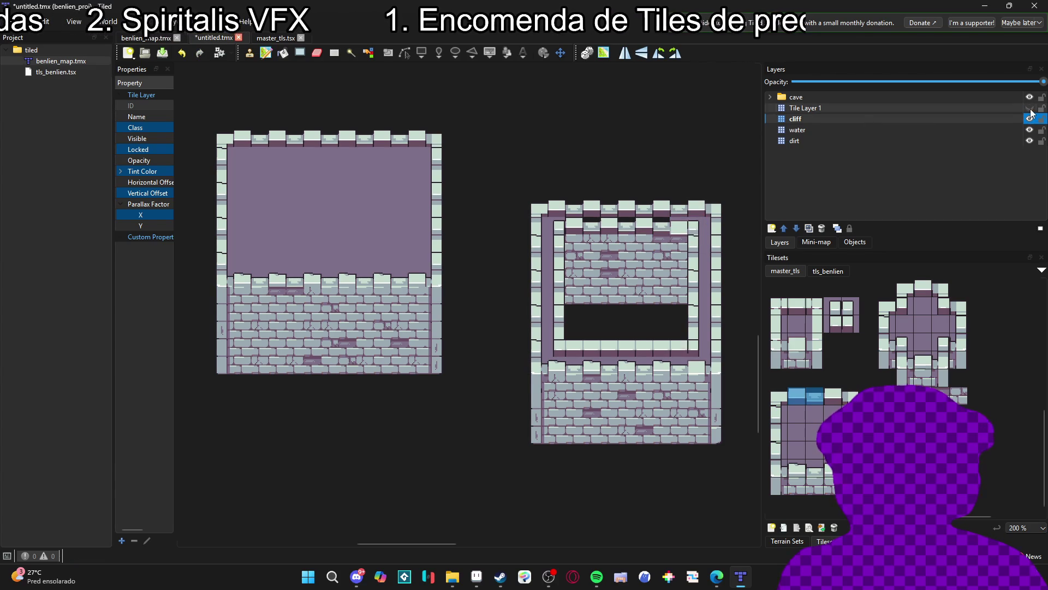
click(1030, 141)
click(969, 126)
click(770, 97)
click(831, 141)
click(1030, 131)
click(1030, 130)
click(818, 119)
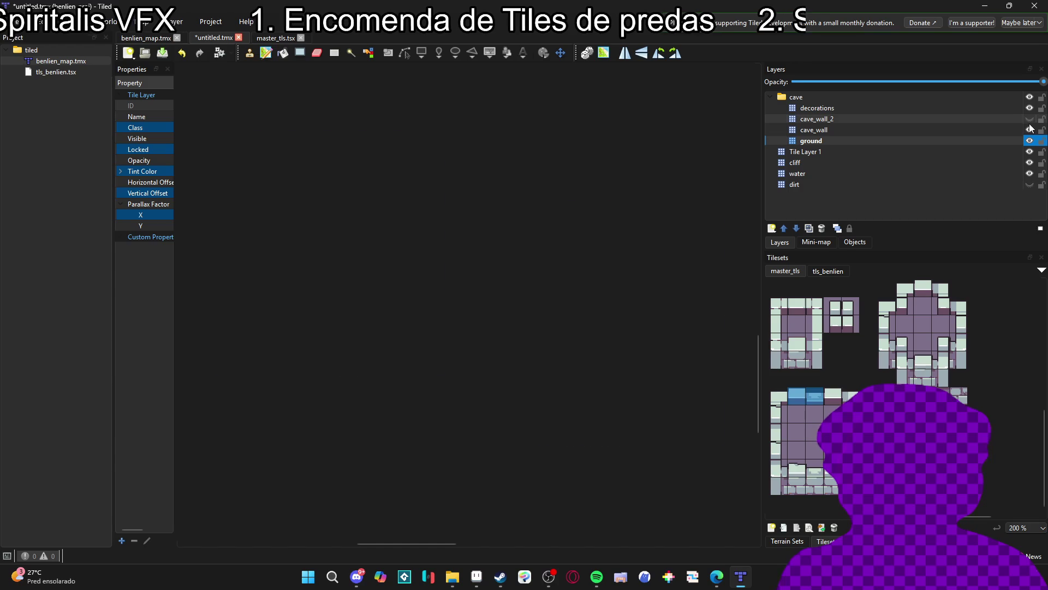
On the cave_wall layer, paint a wall tile across the right room's top-row gaps
click(833, 130)
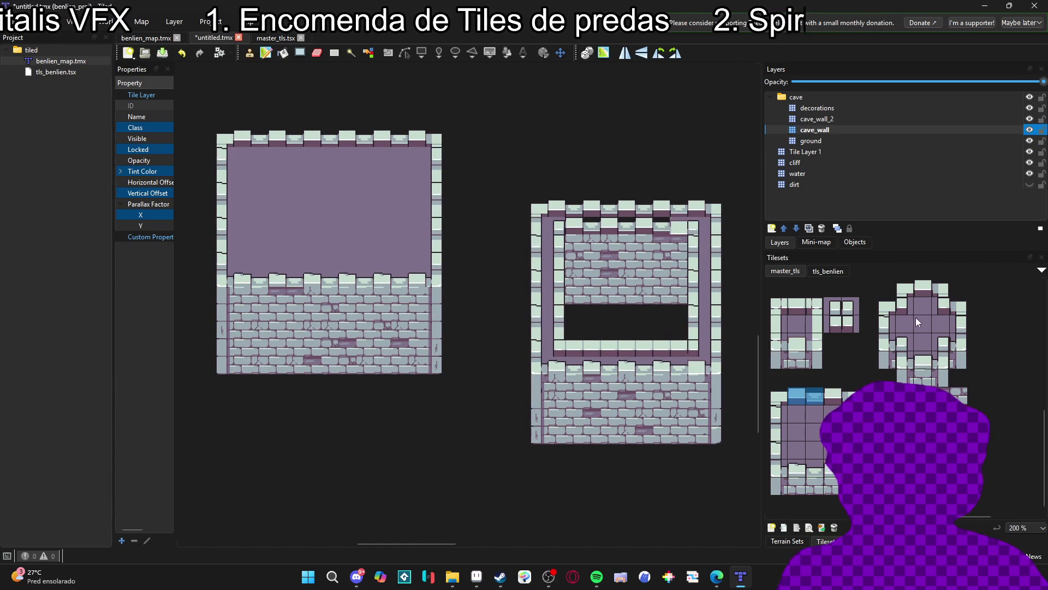
click(922, 324)
drag(579, 222, 677, 229)
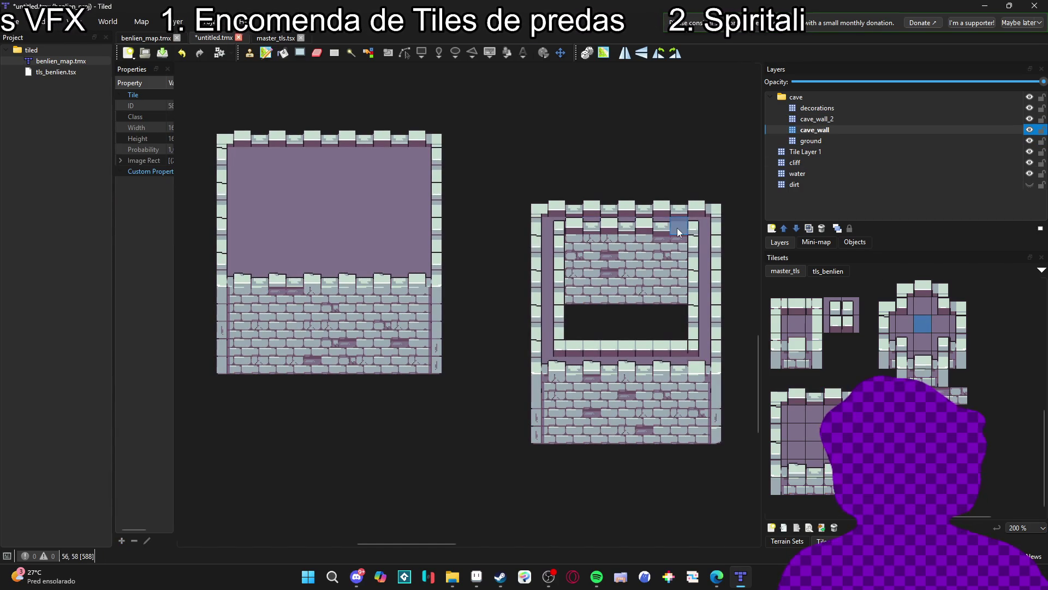
Switch to the cave_wall_2 layer and narrow the stamp to the single left wall tile
scroll(634, 295, down, 1)
mouse_move(633, 304)
mouse_down()
mouse_move(621, 300)
mouse_move(632, 302)
mouse_up()
scroll(621, 301, up, 1)
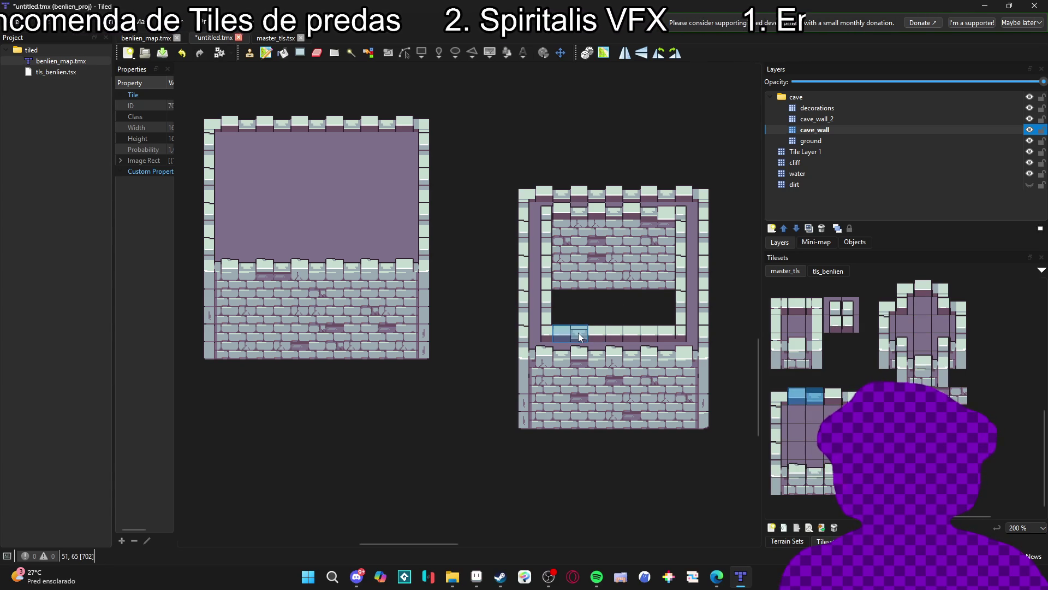
click(1018, 121)
click(1008, 130)
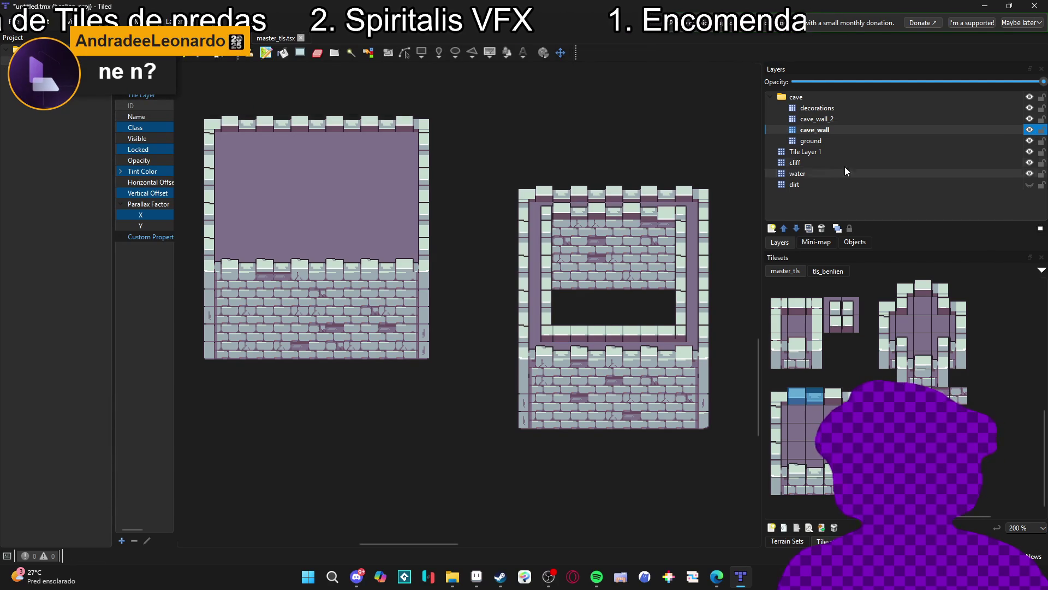
click(869, 119)
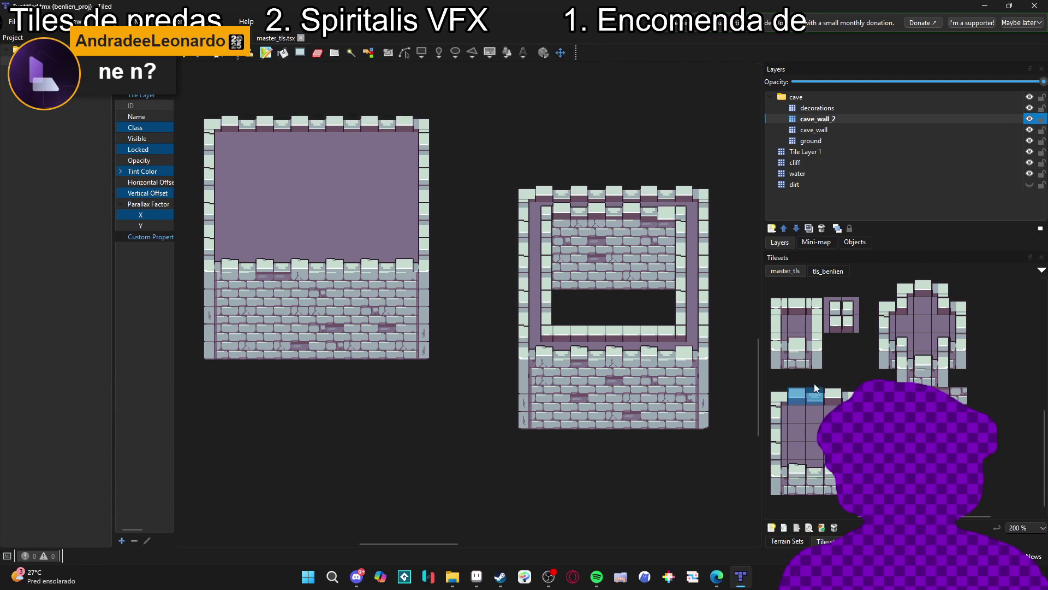
click(802, 395)
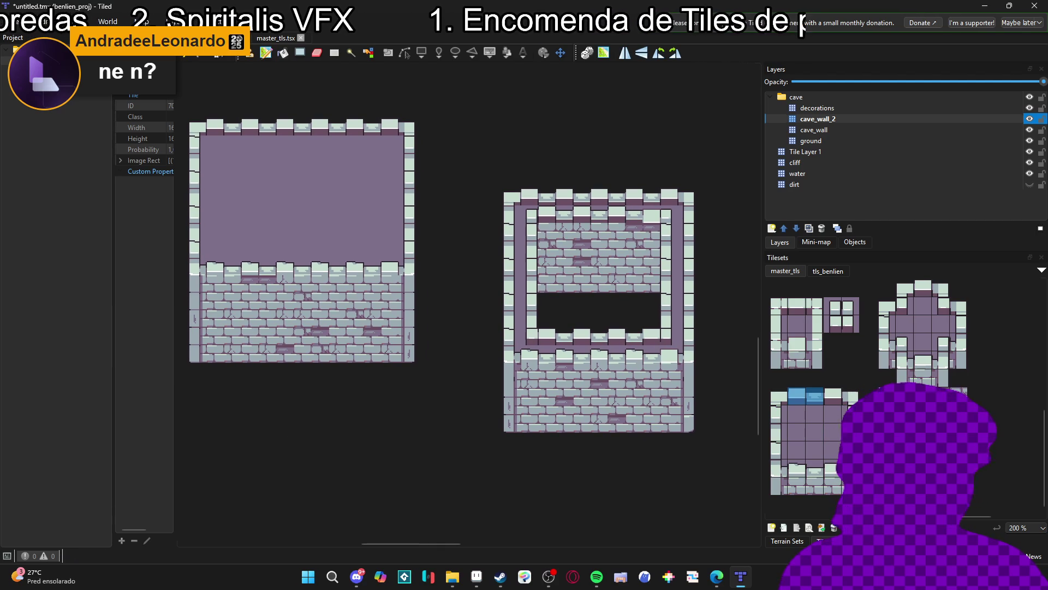
drag(430, 411, 465, 416)
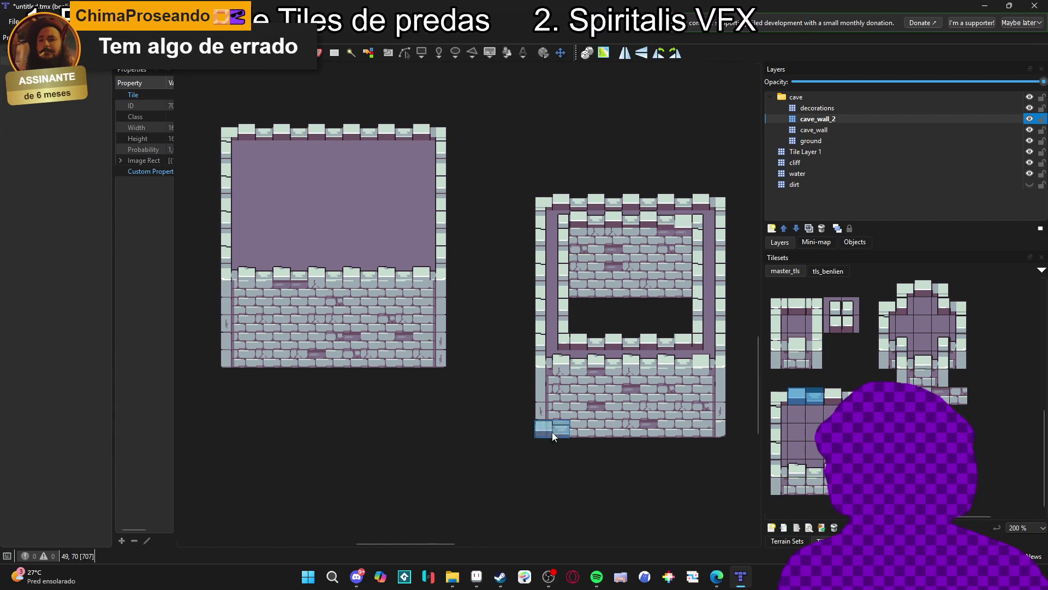
scroll(549, 433, right, 1)
scroll(617, 437, right, 2)
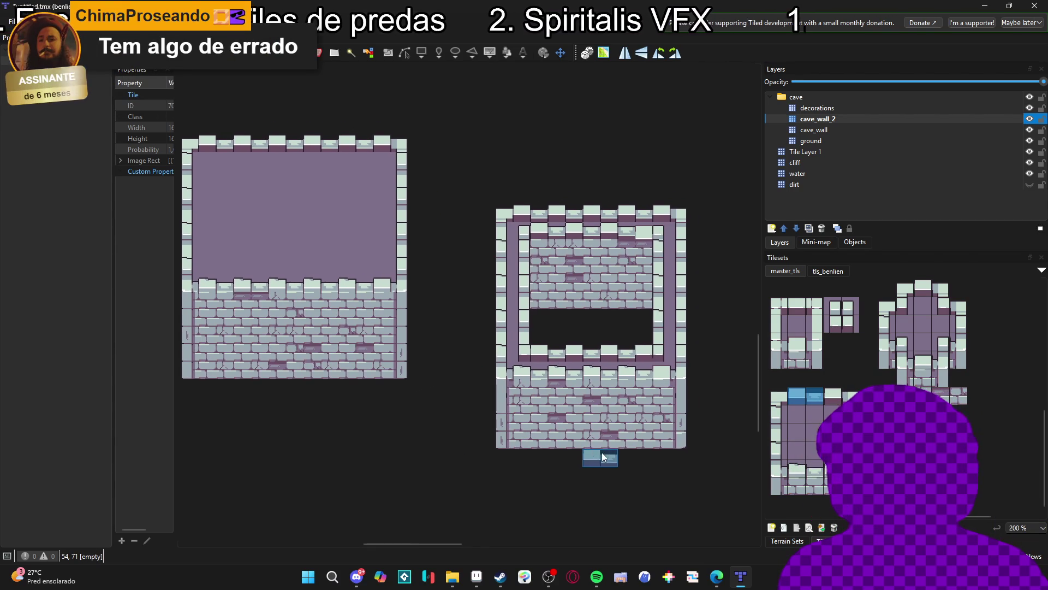
scroll(652, 440, down, 1)
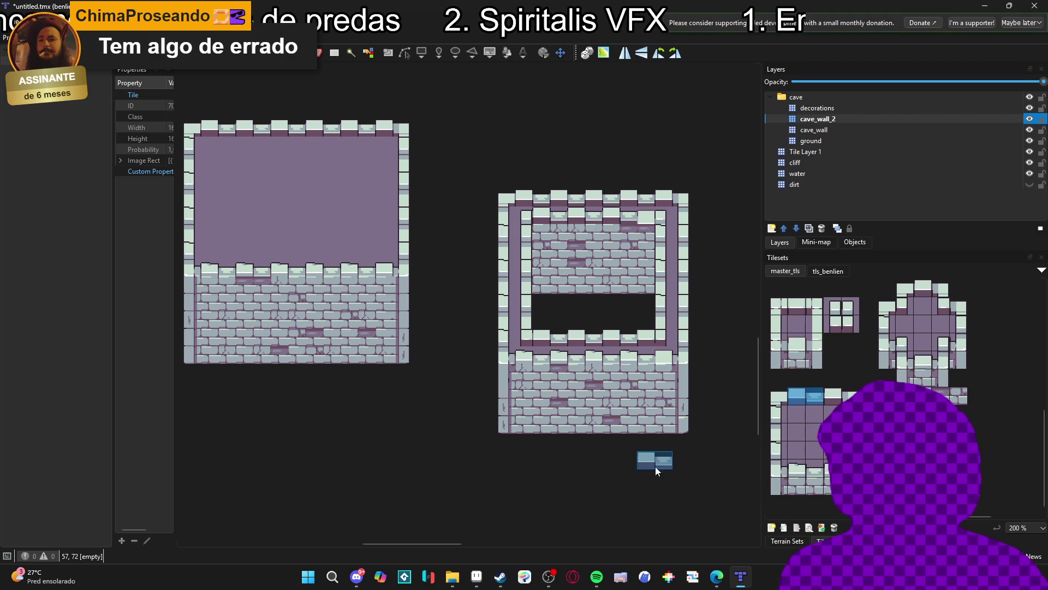
click(800, 471)
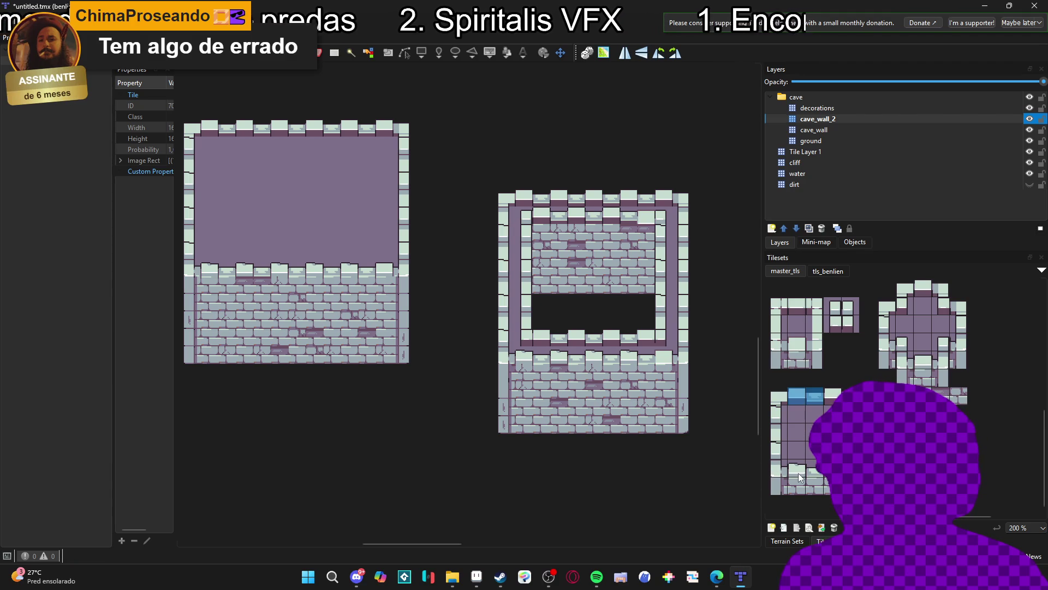
drag(805, 469, 815, 470)
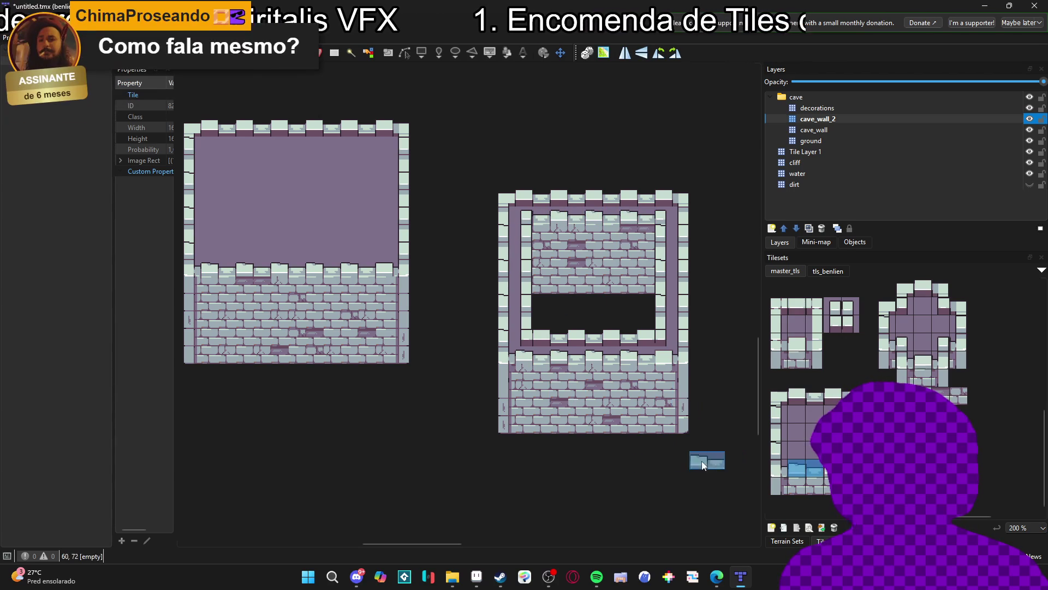
drag(646, 424, 644, 419)
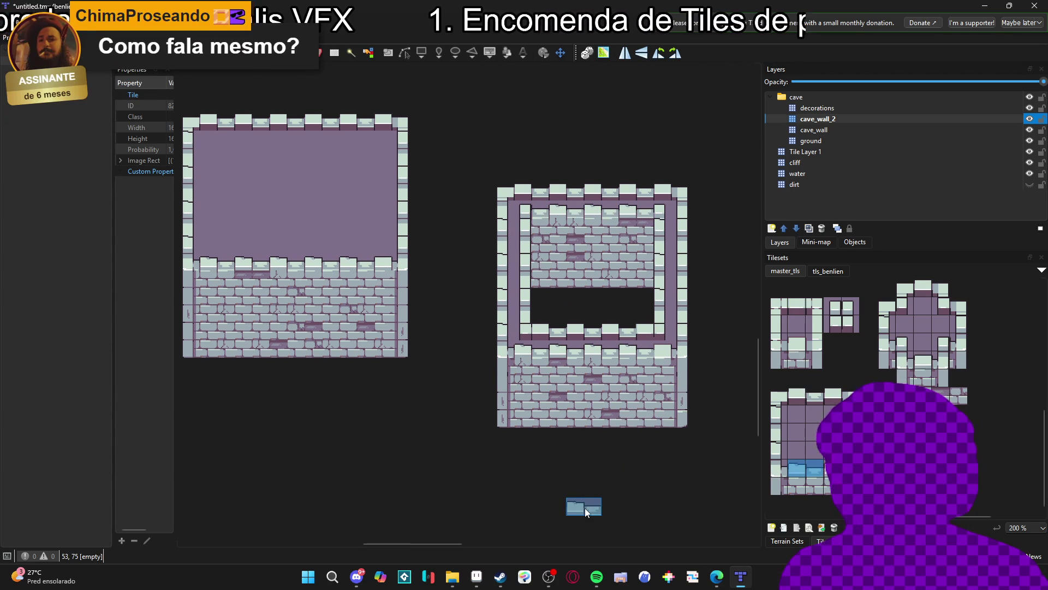
drag(356, 452, 393, 437)
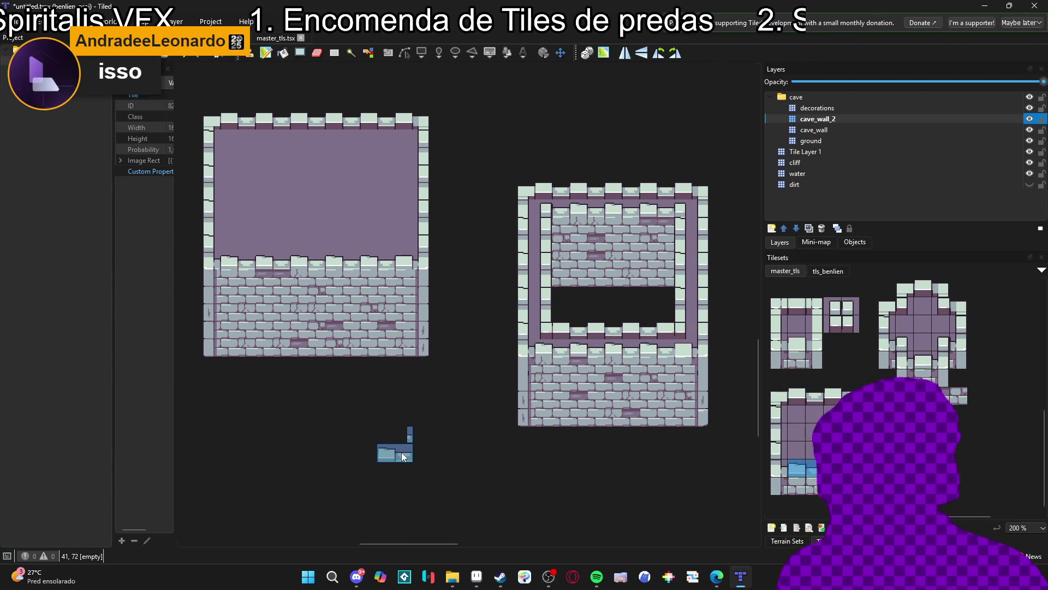
scroll(463, 415, down, 1)
scroll(450, 432, up, 1)
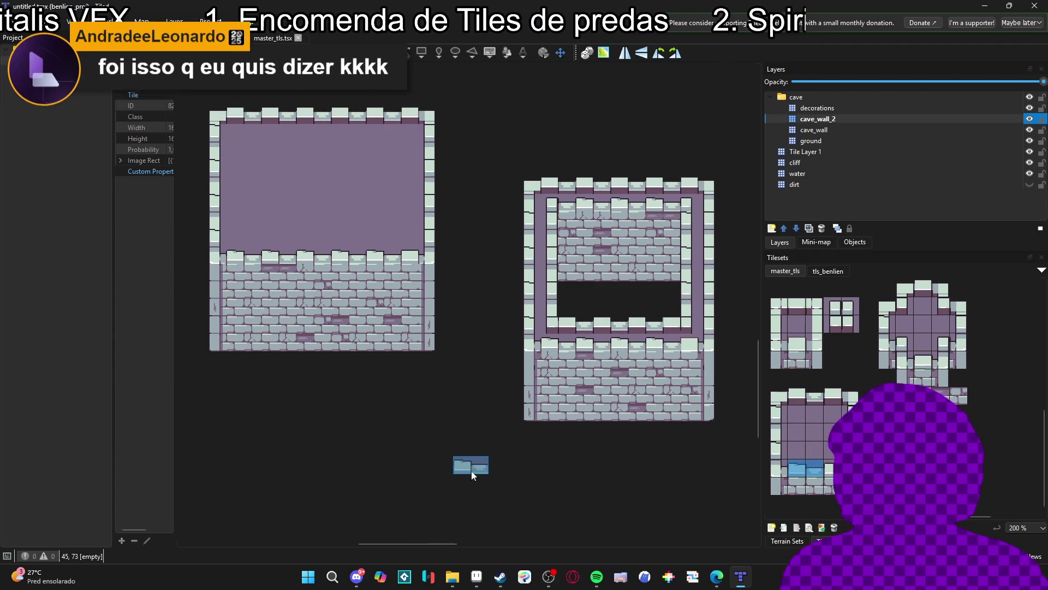
scroll(466, 465, down, 1)
scroll(475, 491, up, 1)
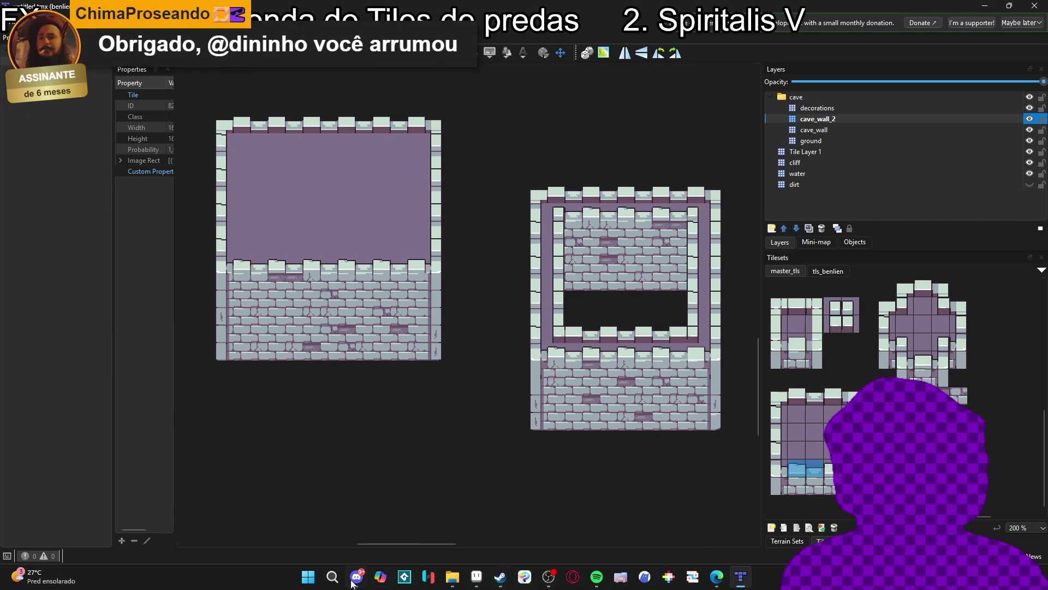
click(308, 576)
Launch GitHub Desktop, fetch and pull origin into feat/combat, then minimize it
text(g8it)
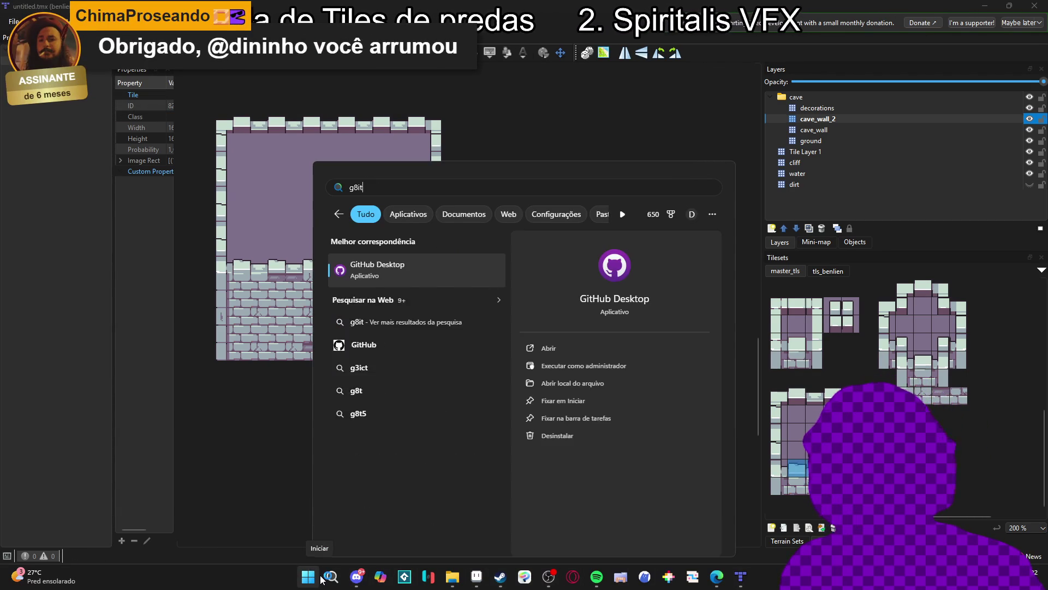
key(Escape)
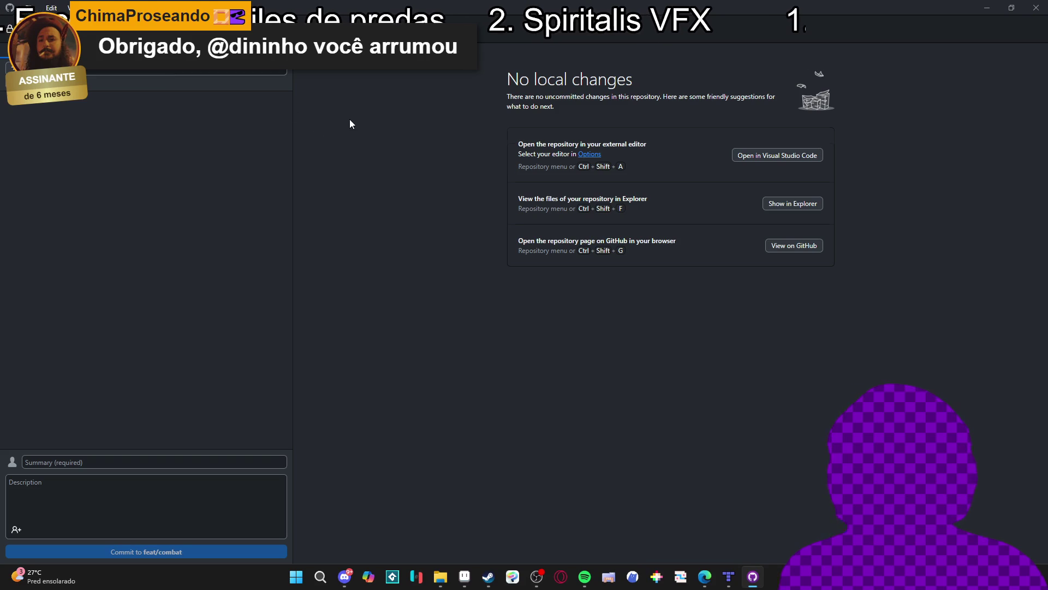
click(469, 34)
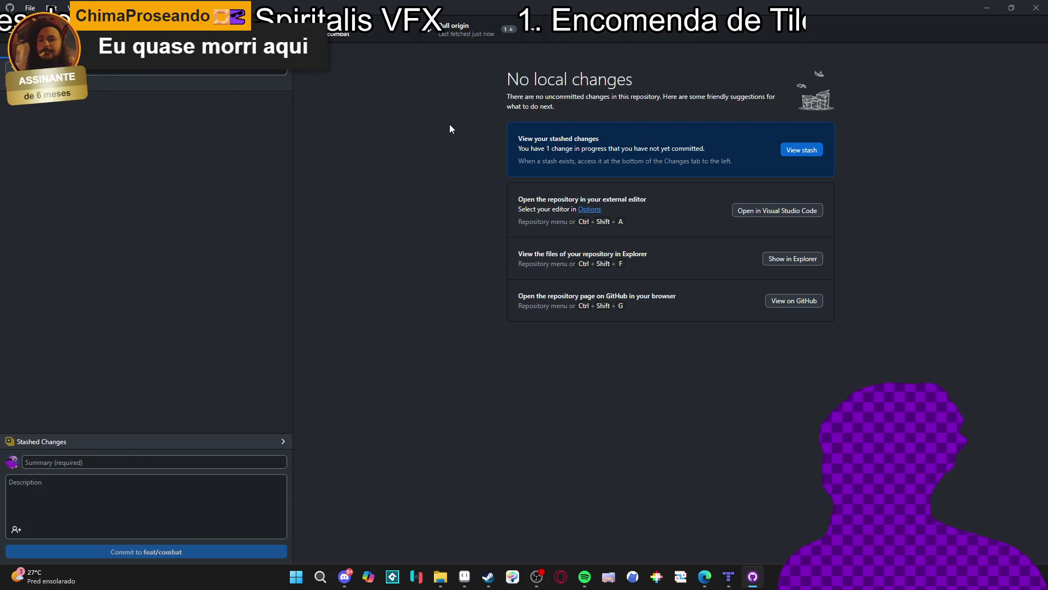
click(469, 30)
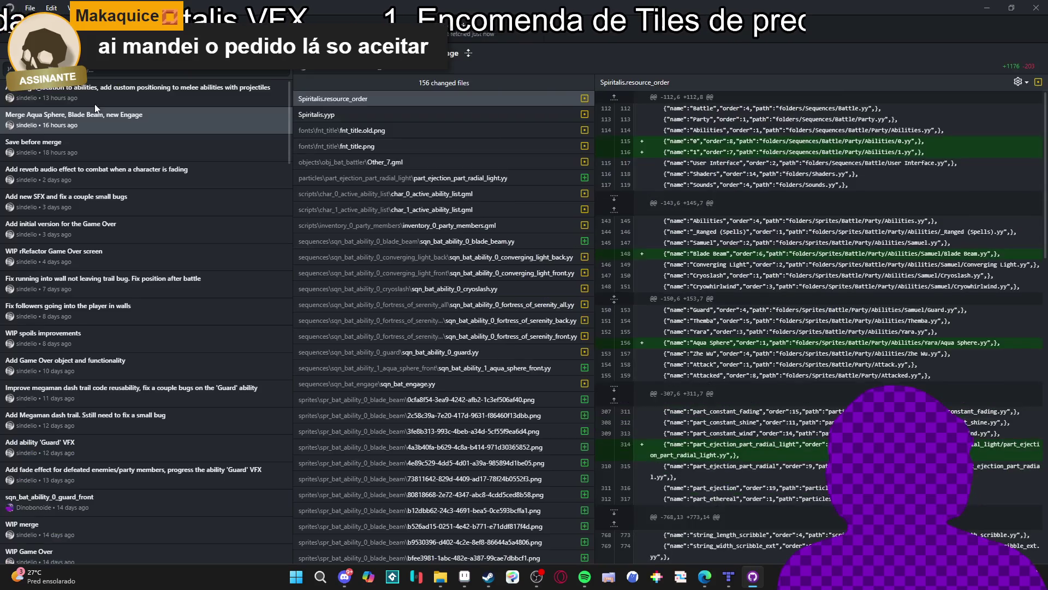
click(989, 6)
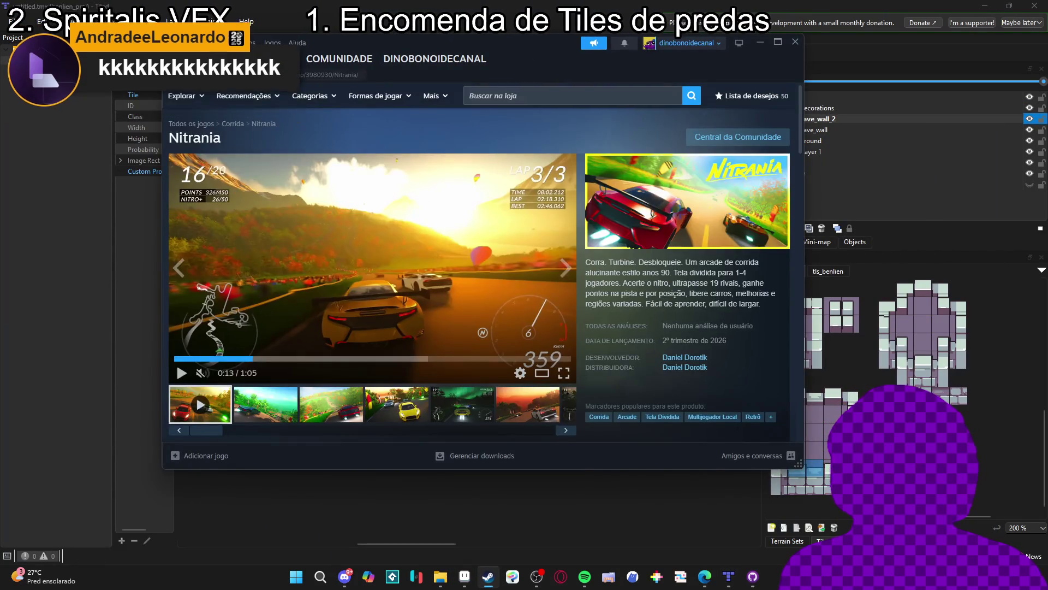
Launch GameMaker from the Steam library and open the Spiritalis project
click(262, 59)
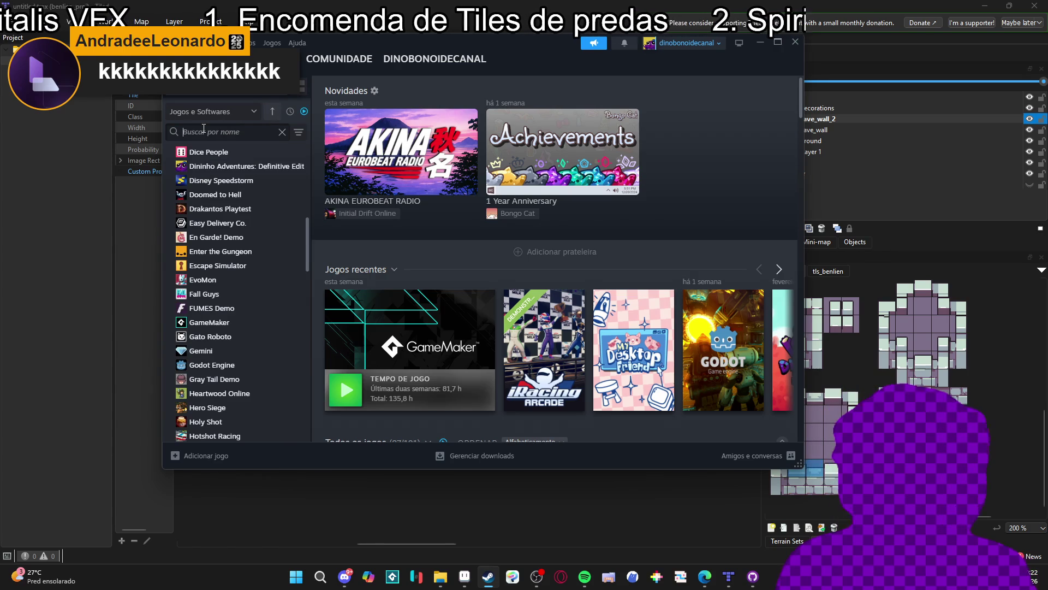
click(778, 43)
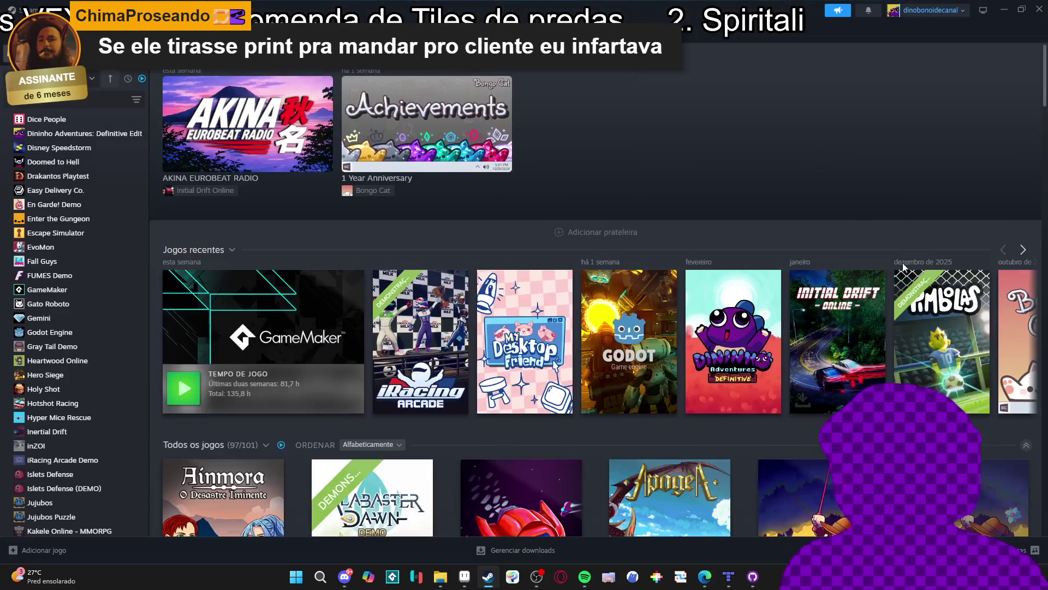
click(85, 133)
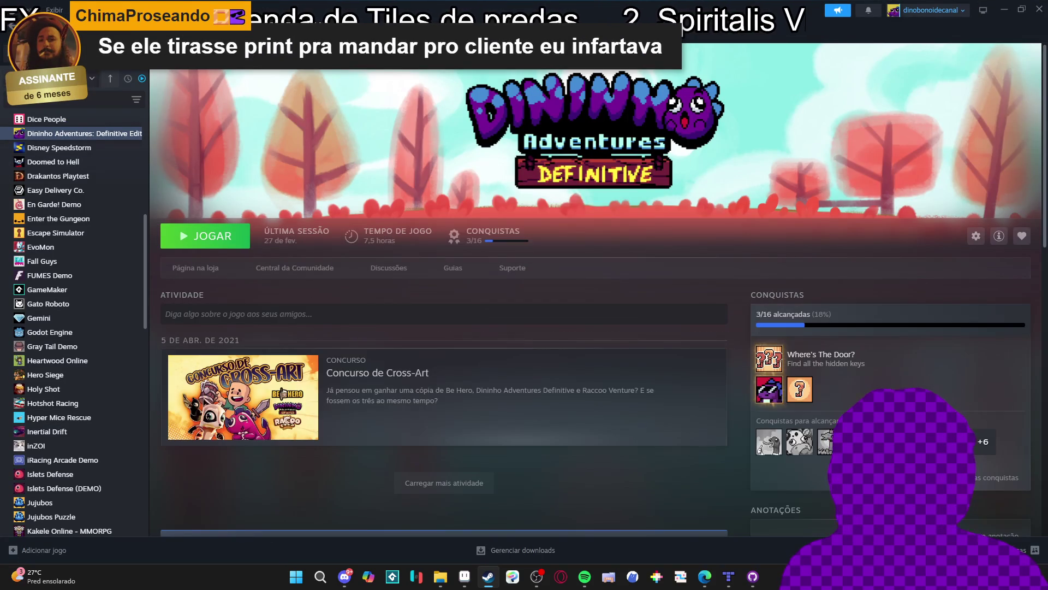
click(65, 52)
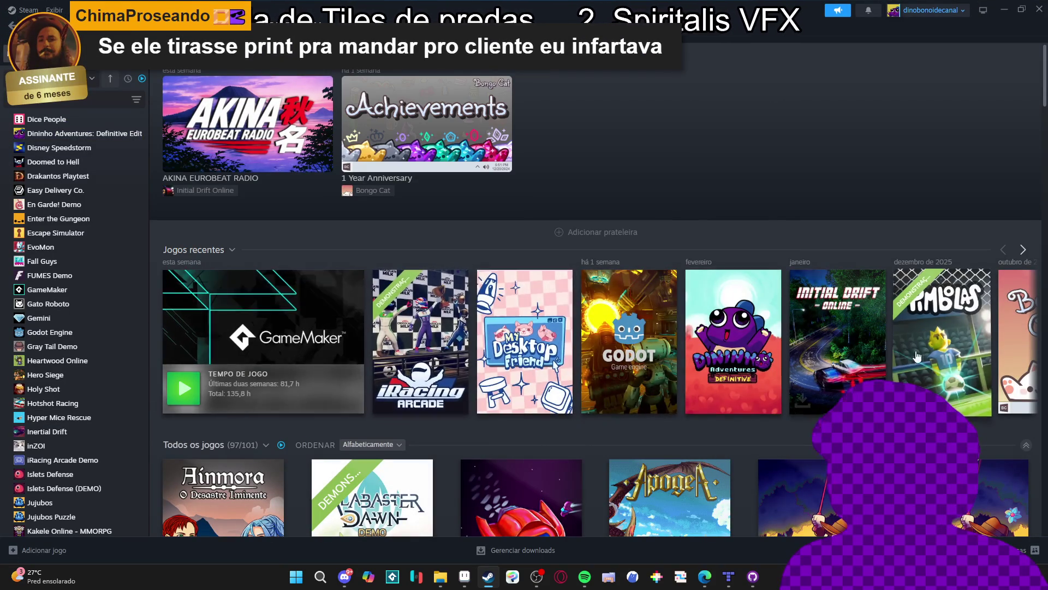
click(254, 354)
click(206, 234)
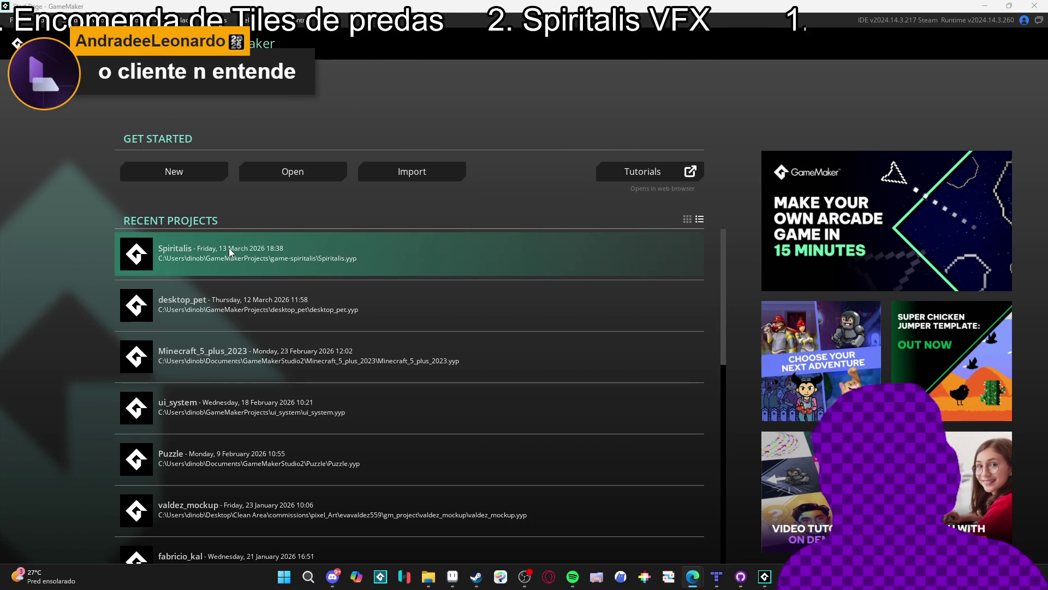
click(228, 248)
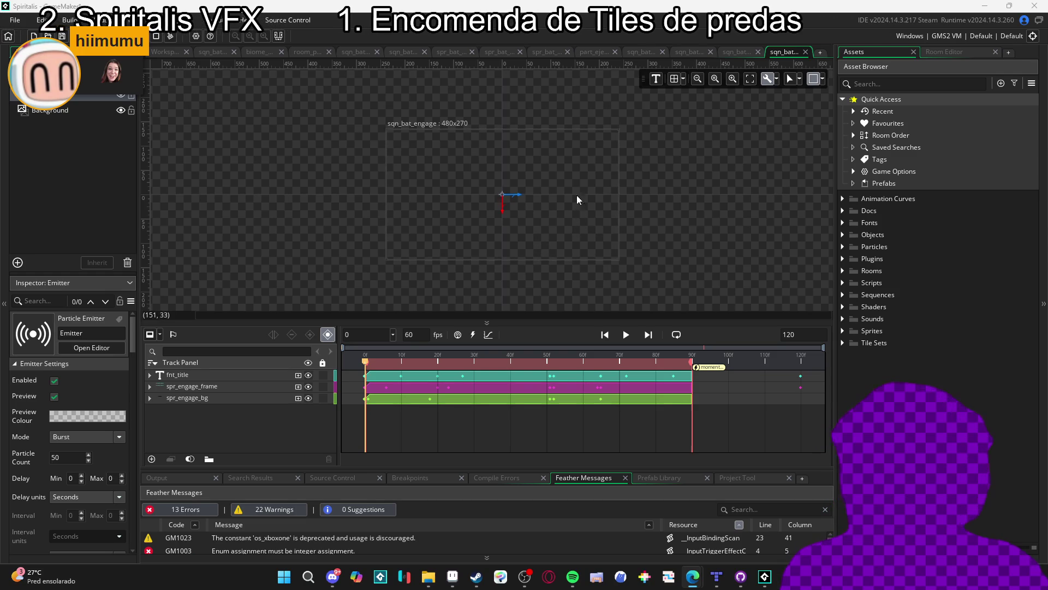
Build and run Spiritalis with F5, then move Yara's command to Abilities
key(F5)
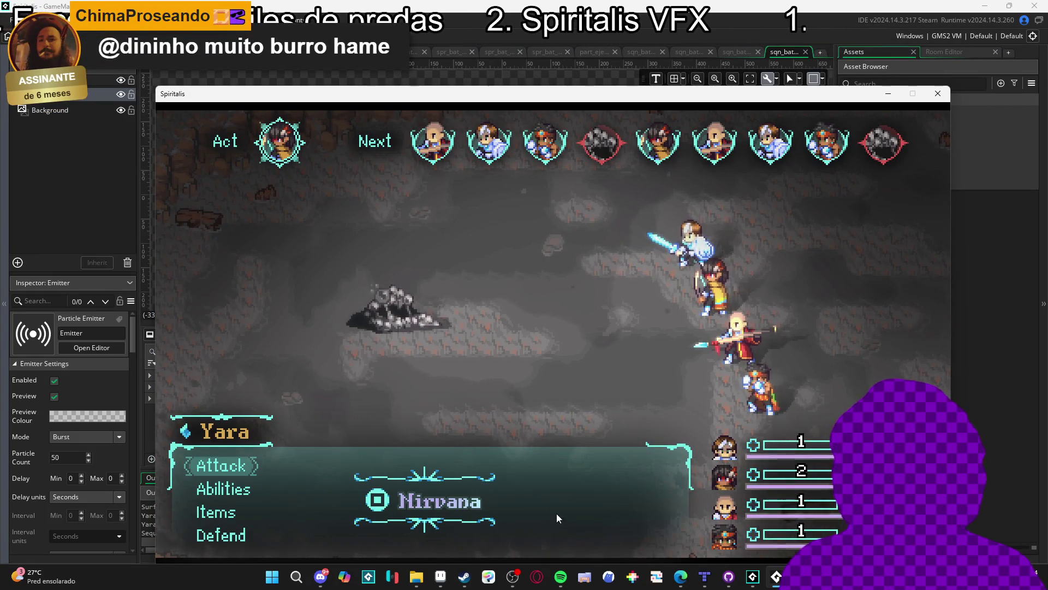
key(Down)
Have Yara cast Aqua sphere on the Sloth Blob
key(Return)
key(Down)
key(Down)
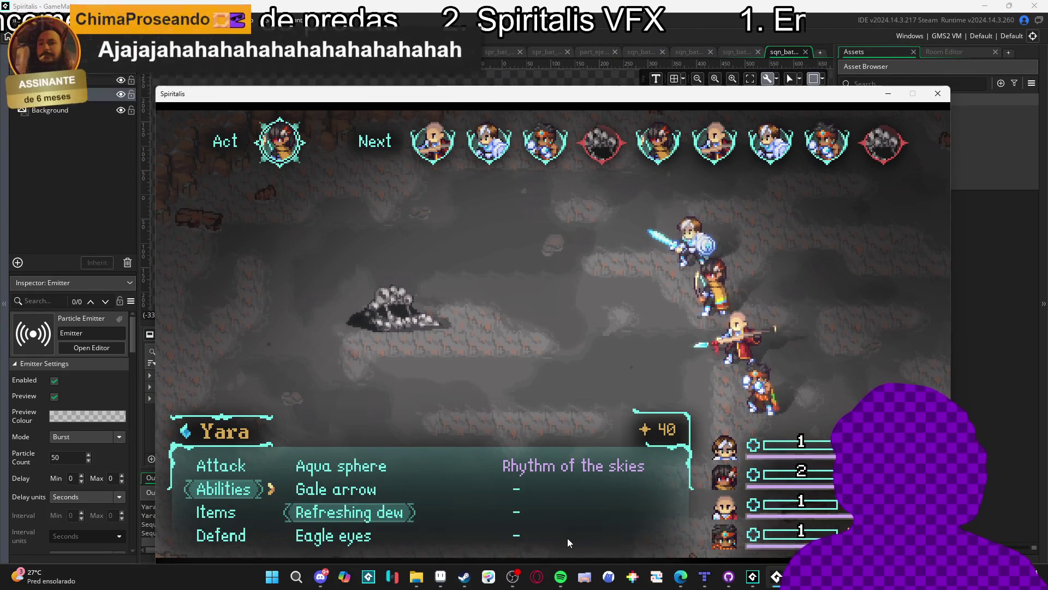
key(Up)
key(Up)
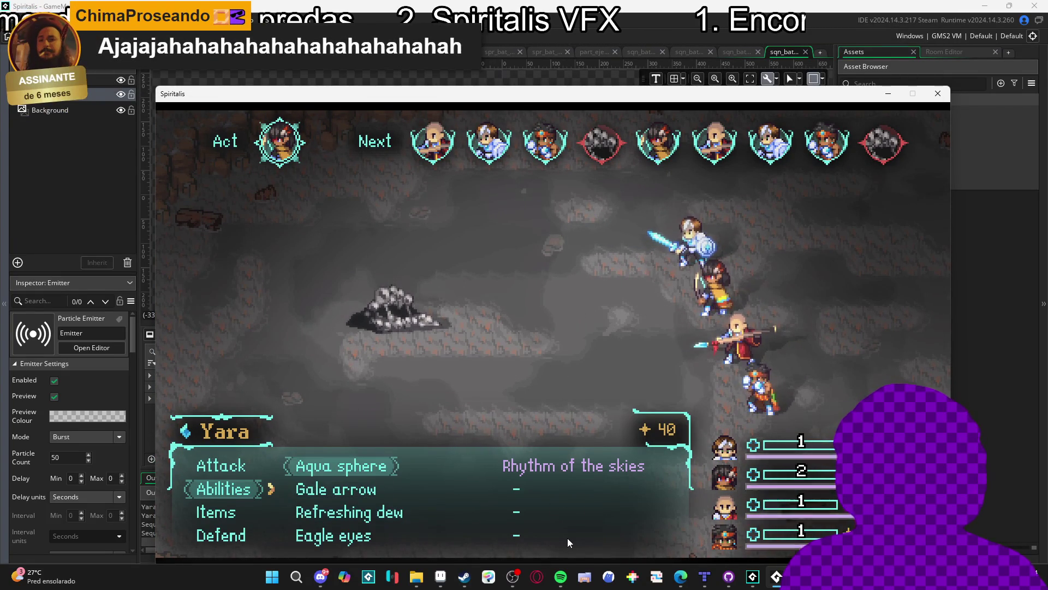
key(Return)
key(Return)
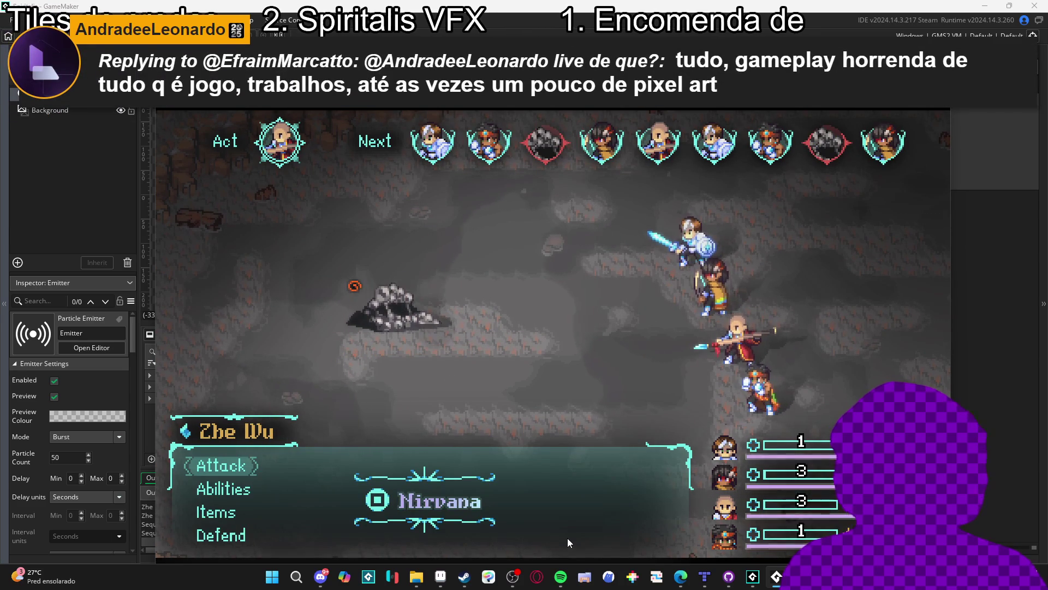
Have Zhe Wu defend, Sam use Blade beam on the Sloth Blob, and Themba defend
key(Down)
key(Down)
key(Down)
key(Return)
key(Down)
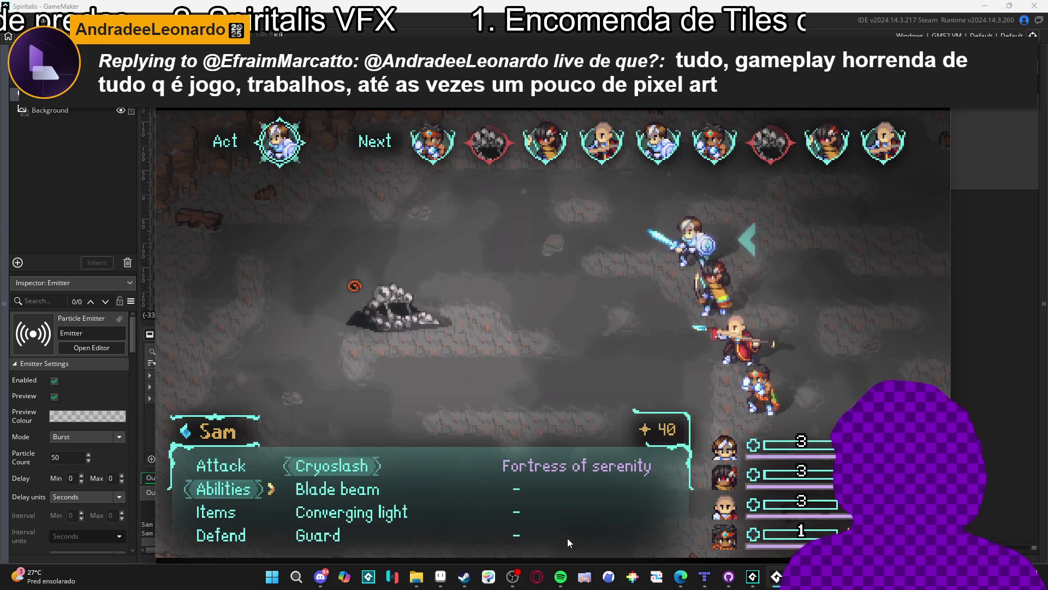
key(Down)
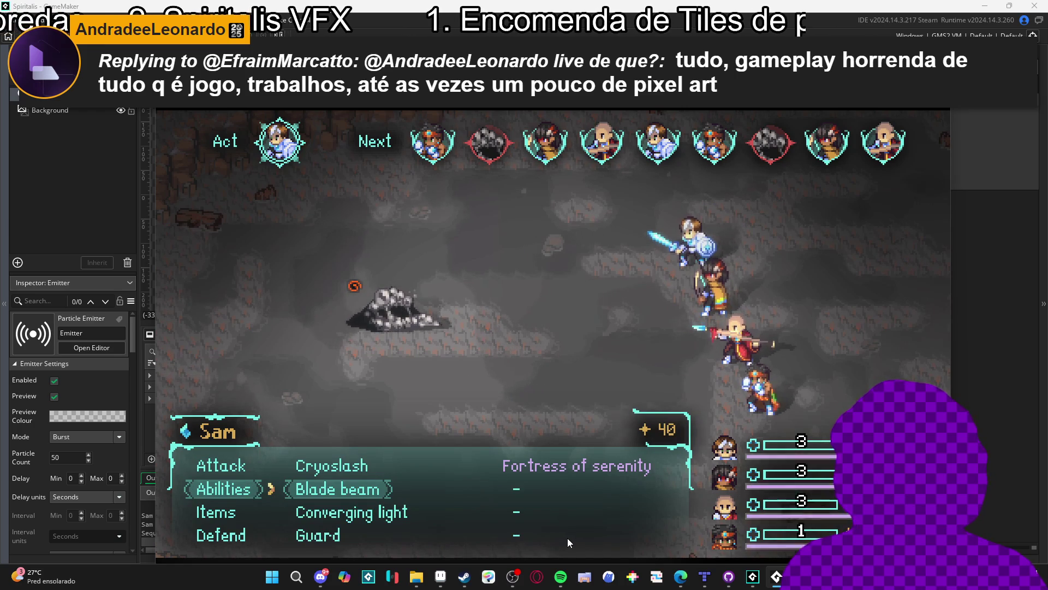
key(Return)
key(Return)
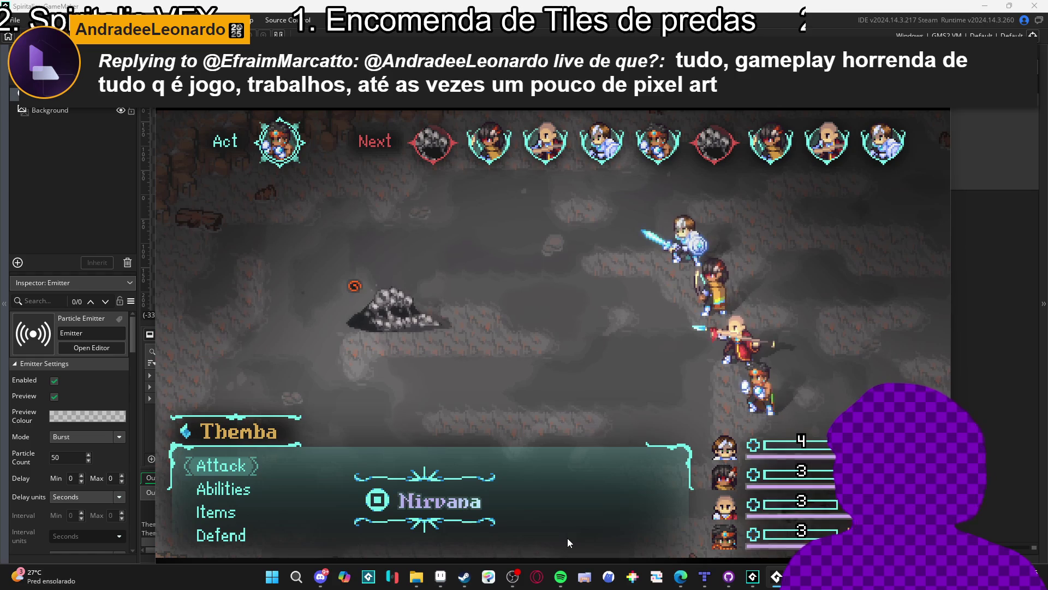
key(Down)
key(Down)
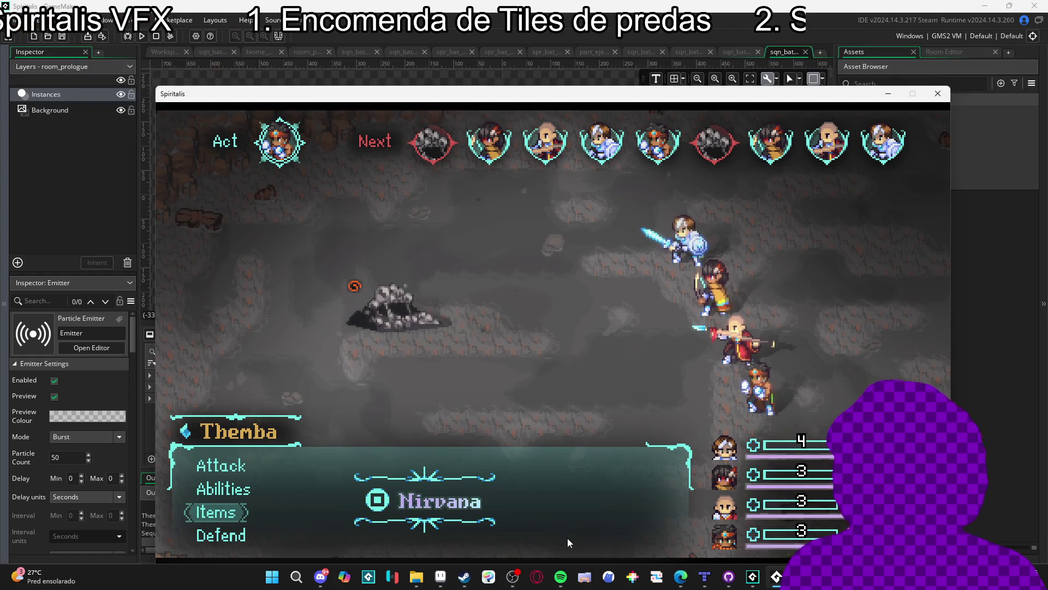
key(Down)
key(Return)
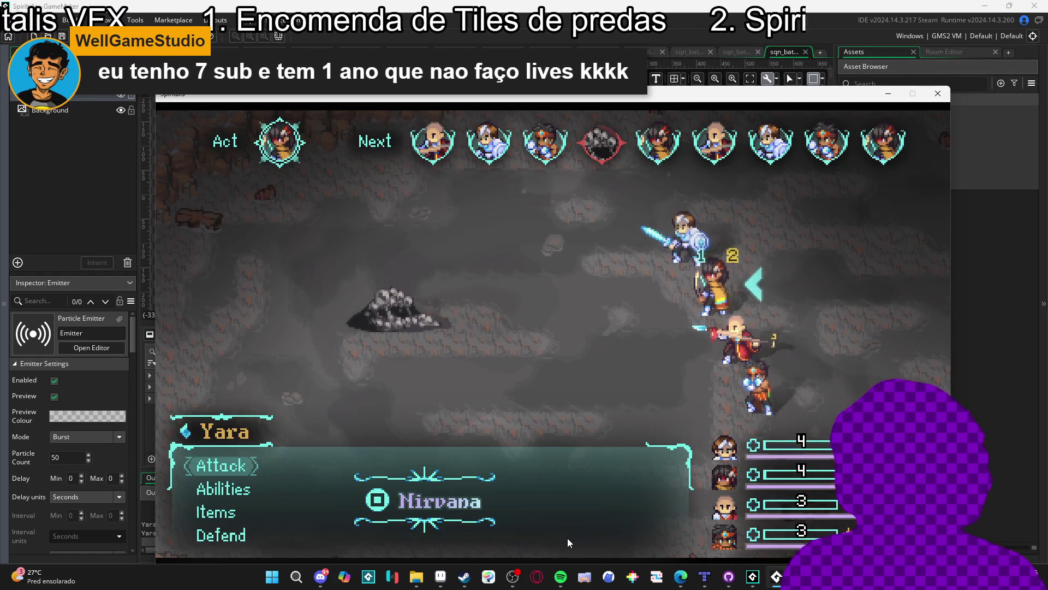
Have Yara and Zhe Wu defend, then open Sam's abilities list
key(Down)
key(Down)
key(Down)
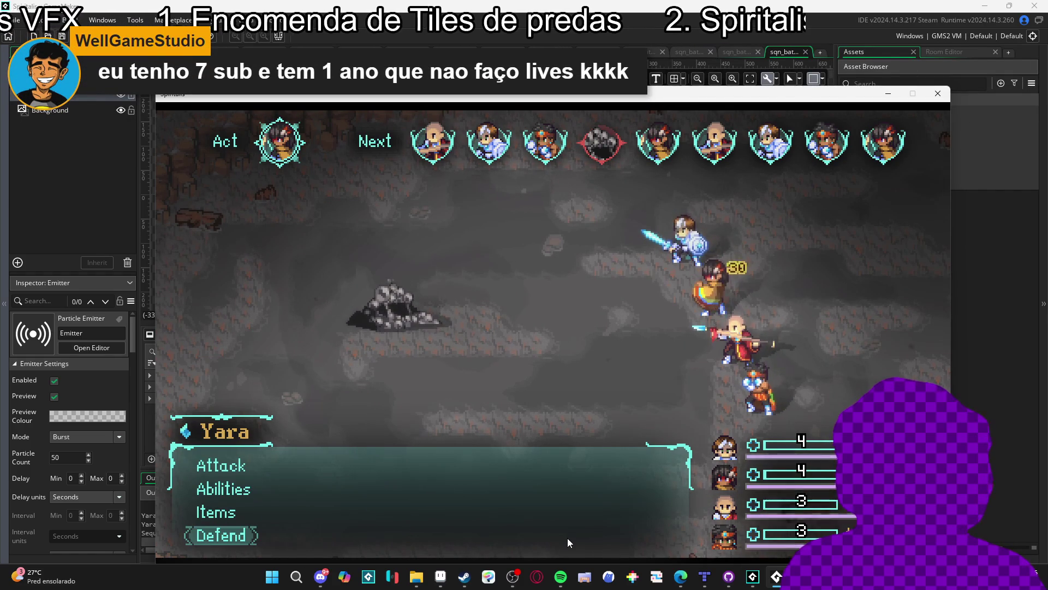
key(Return)
key(Down)
key(Down)
key(Down)
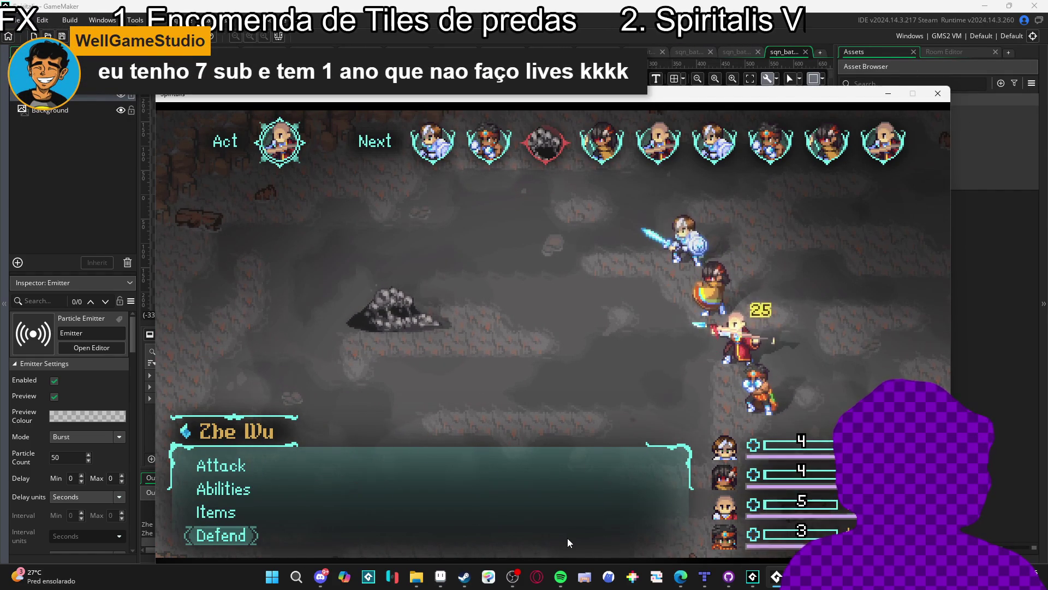
key(Return)
key(Down)
key(Return)
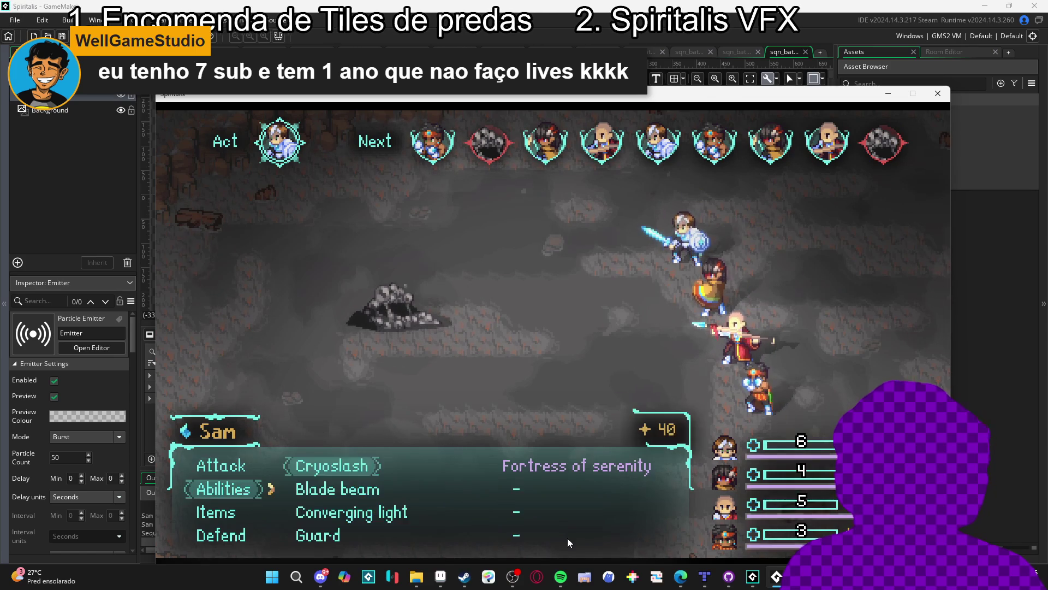
key(Down)
key(Down)
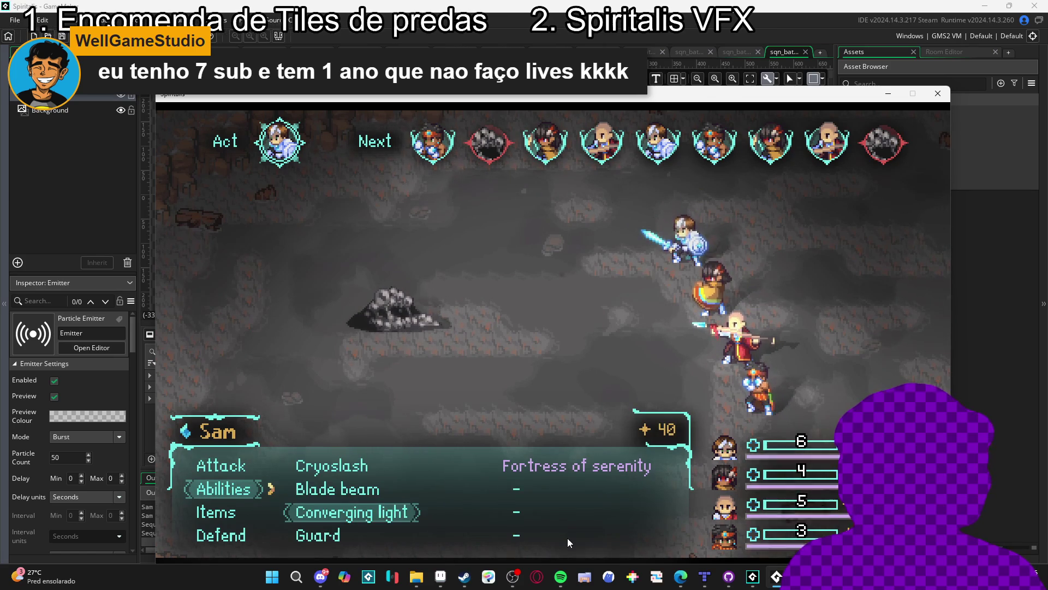
Have Sam use Converging light on Zhe Wu
key(Return)
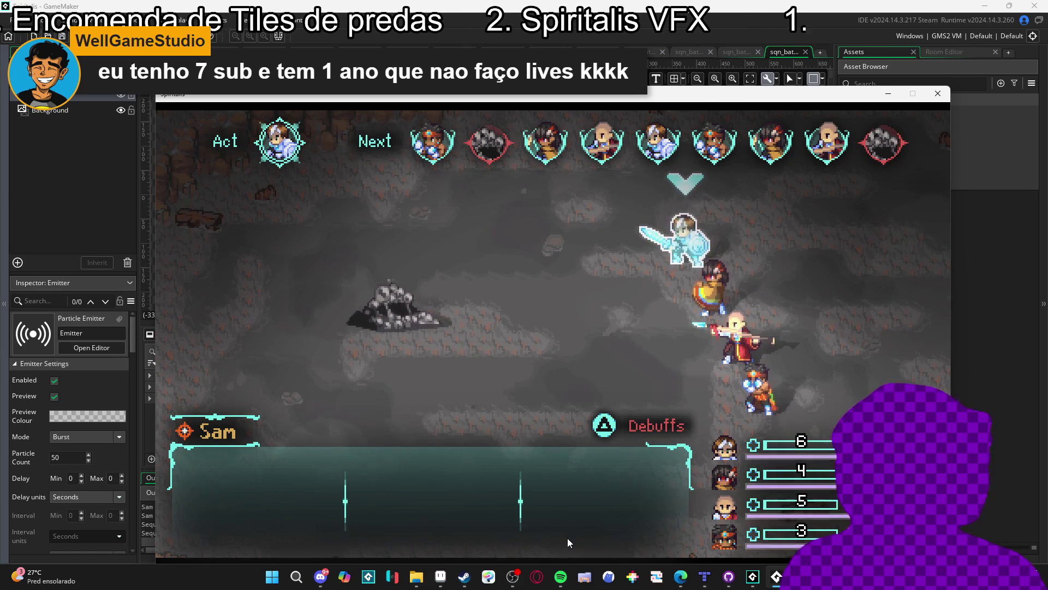
key(Escape)
key(Down)
key(Up)
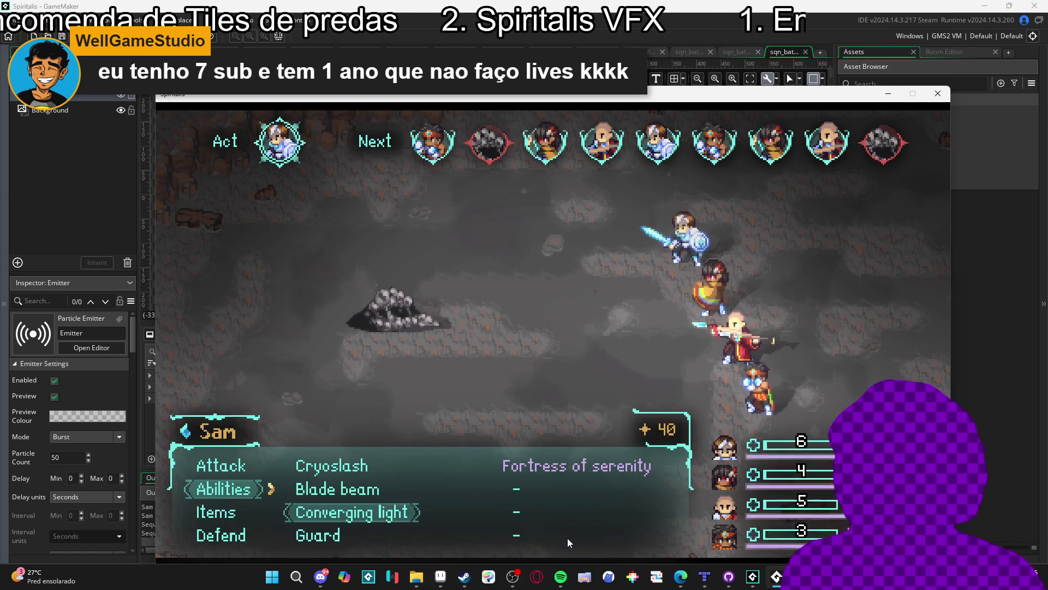
key(Return)
key(Down)
key(Up)
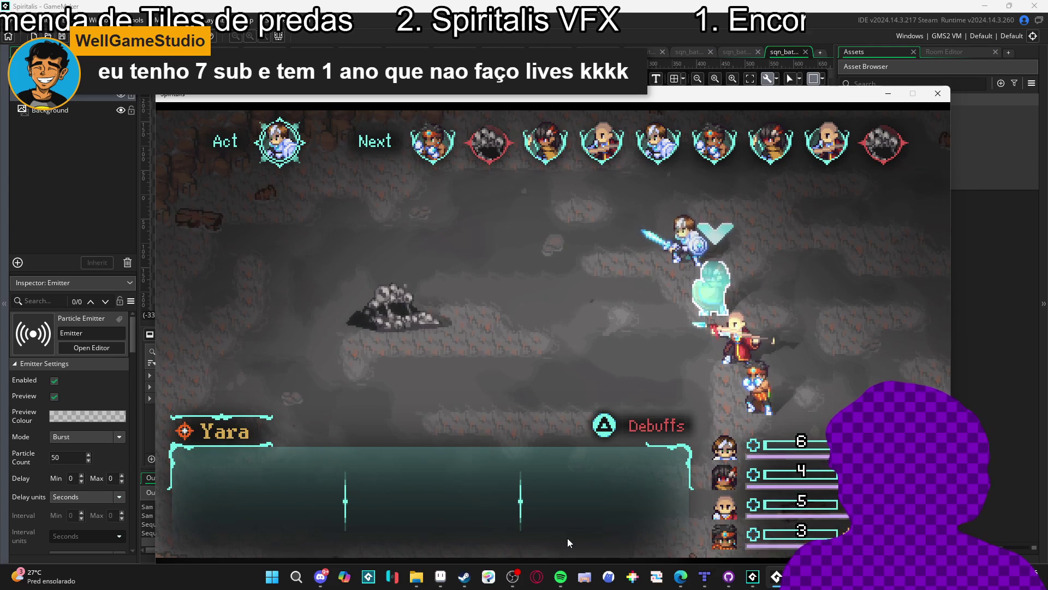
key(Down)
key(Return)
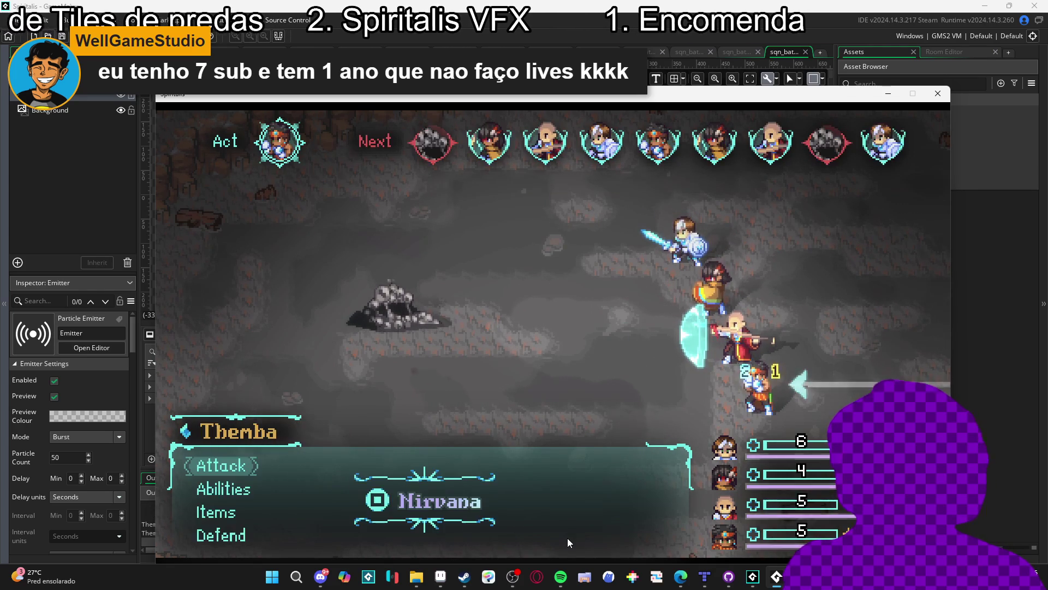
Have Themba defend and Yara cast Aqua sphere on the Sloth Blob again
key(Down)
key(Down)
key(Down)
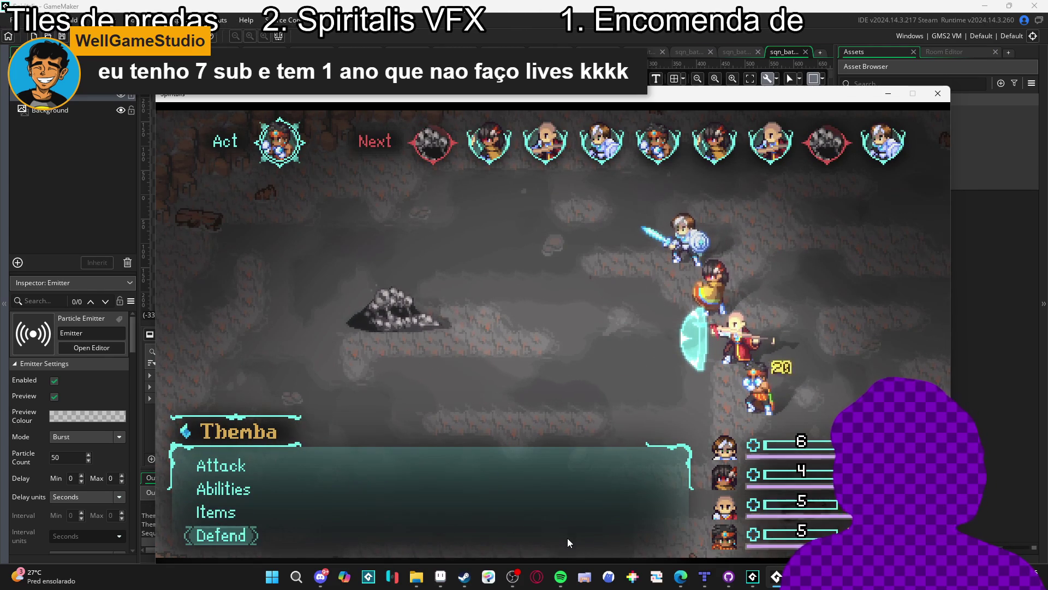
key(Return)
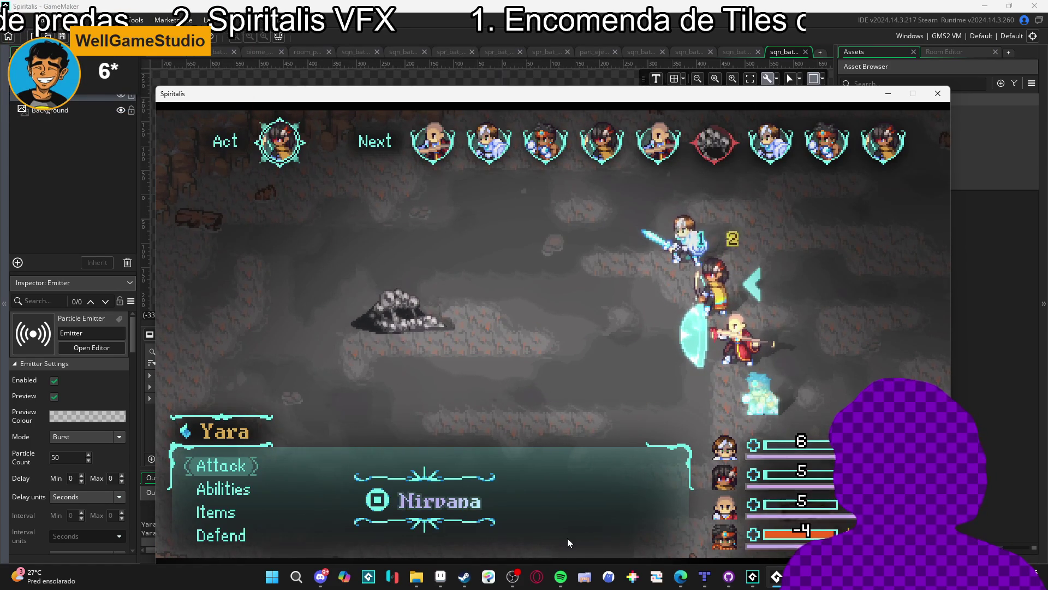
key(Down)
key(Down)
key(Down)
key(Up)
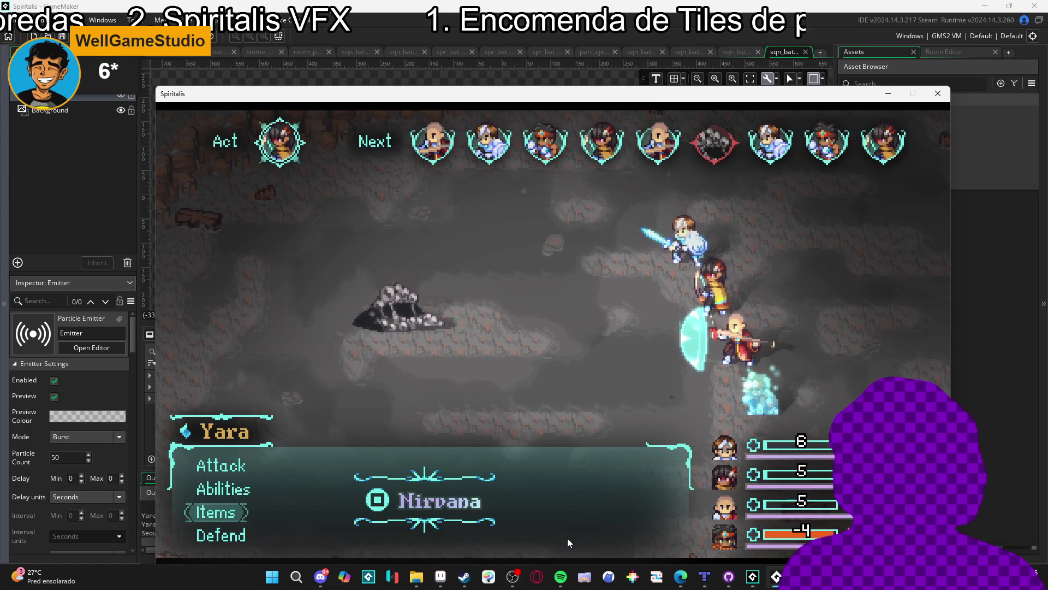
key(Up)
key(Return)
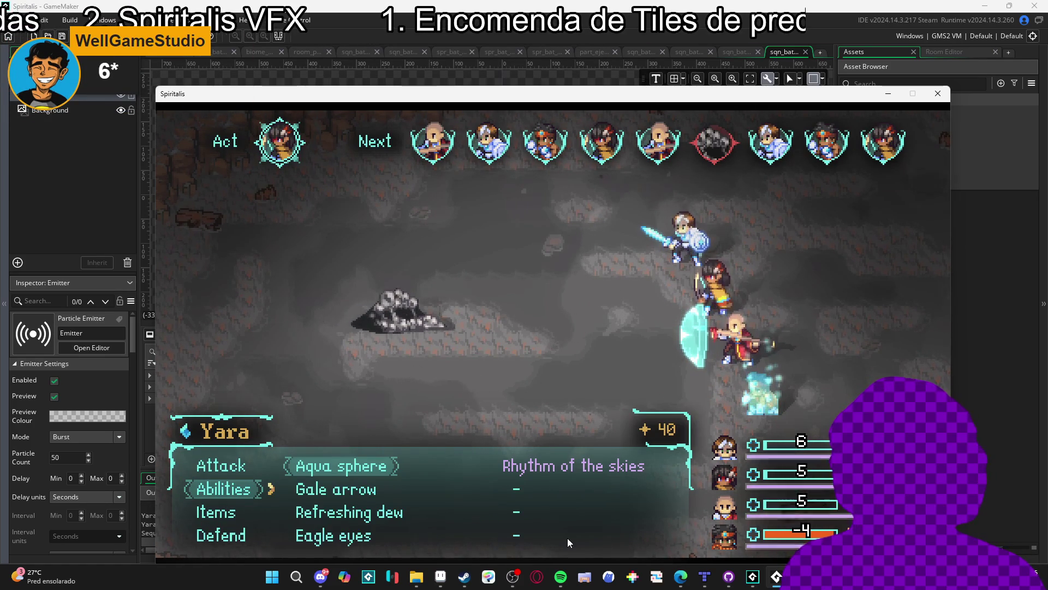
key(Down)
key(Down)
key(Up)
key(Up)
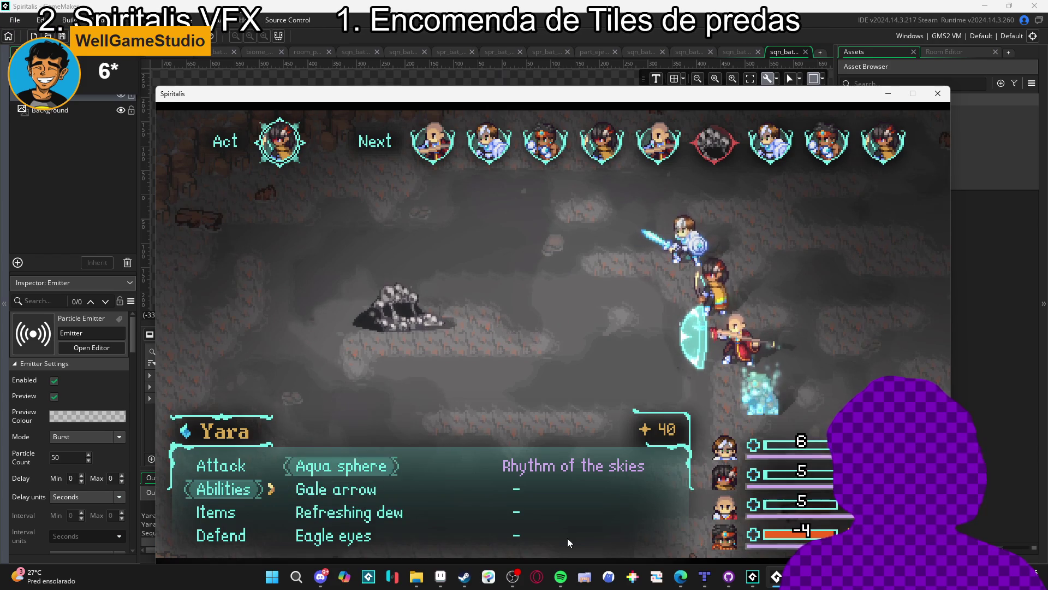
key(Return)
key(Return)
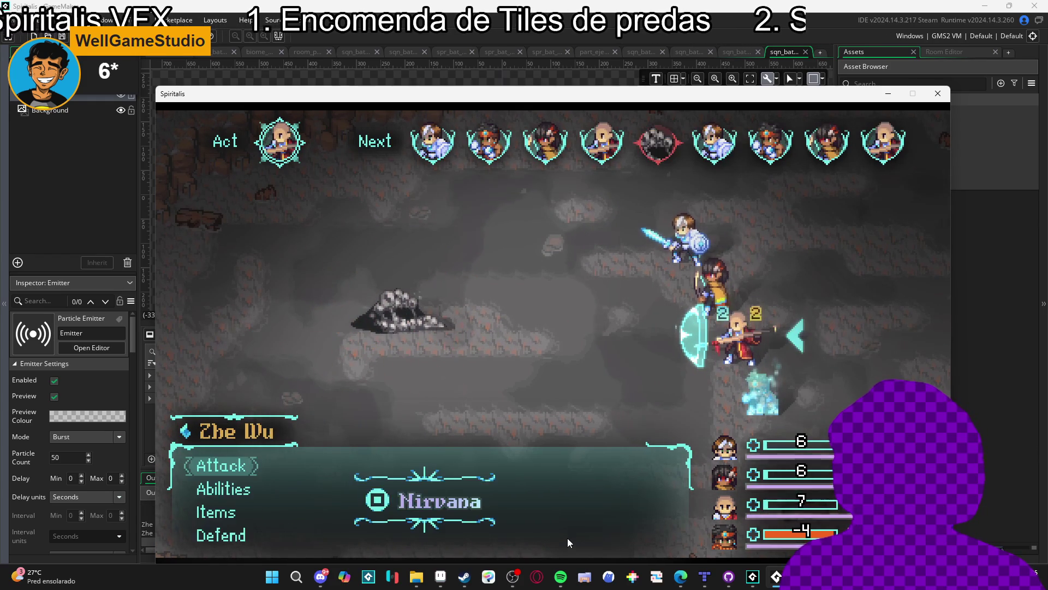
key(Down)
Have Zhe Wu defend, then Sam browse abilities and defend instead
key(Down)
key(Down)
key(Return)
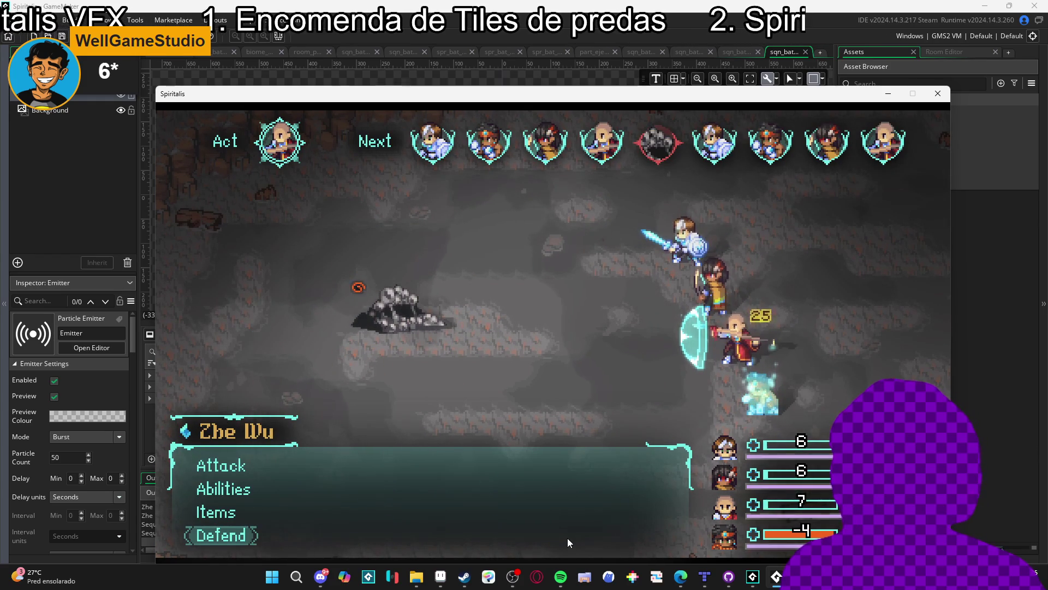
key(Down)
key(Down)
key(Down)
key(Up)
key(Up)
key(Down)
key(Down)
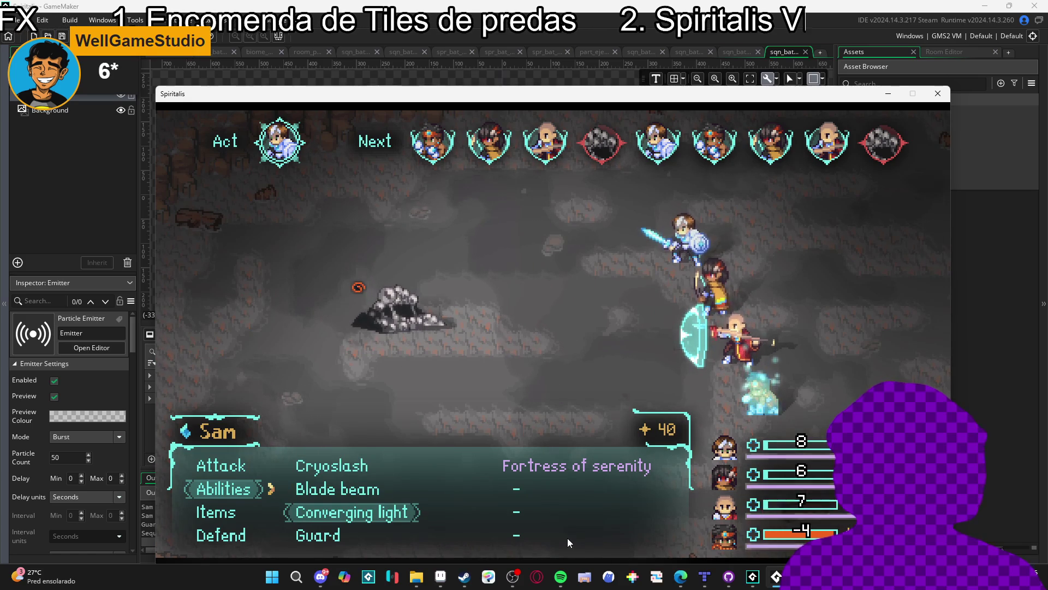
key(Down)
key(Up)
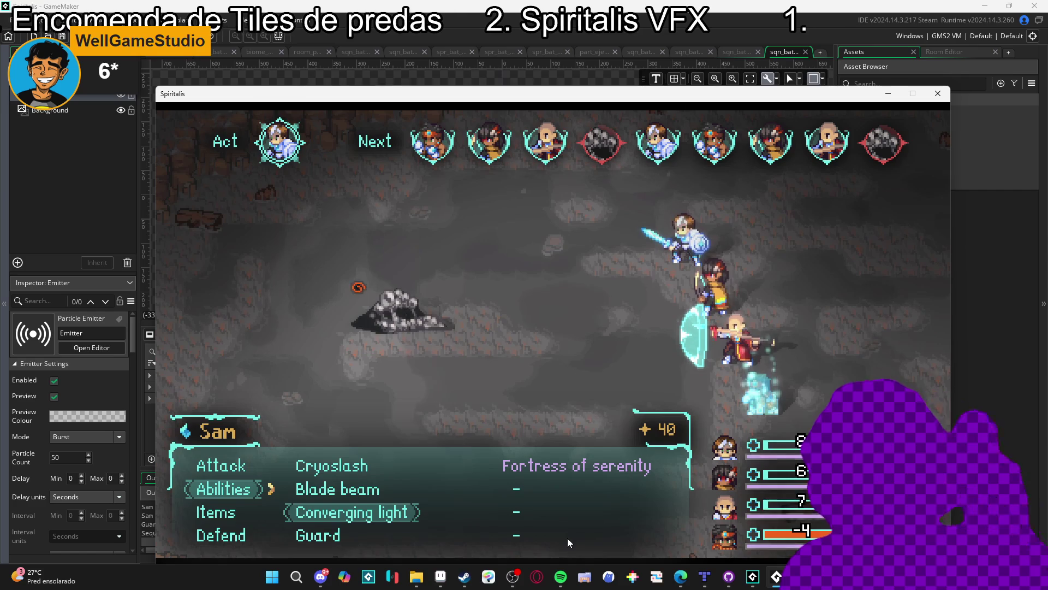
key(Return)
key(Down)
key(Down)
key(Return)
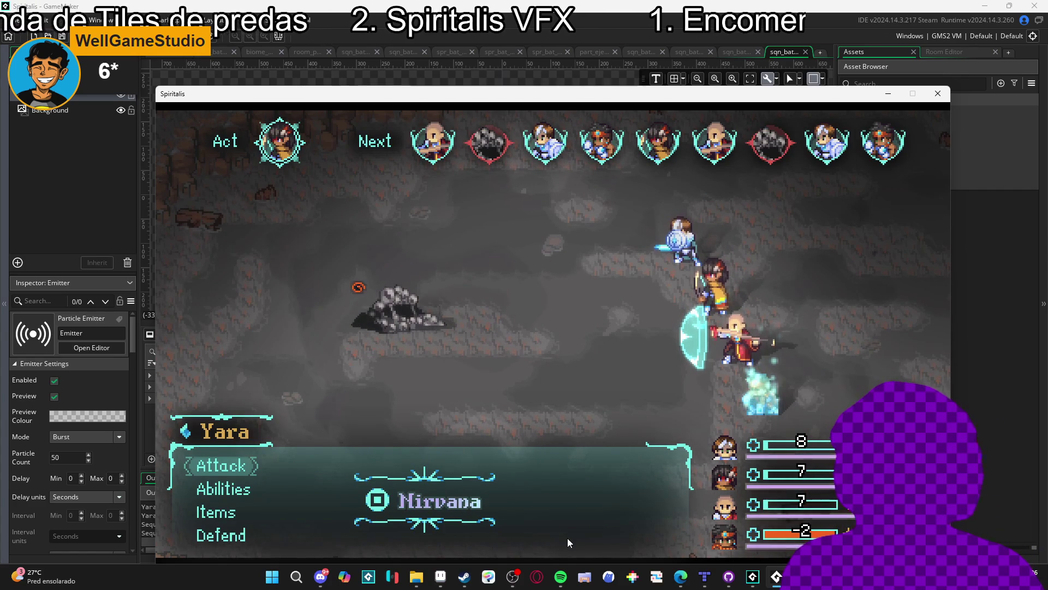
Have Yara and Zhe Wu both choose Defend
key(Down)
key(Down)
key(Down)
key(Return)
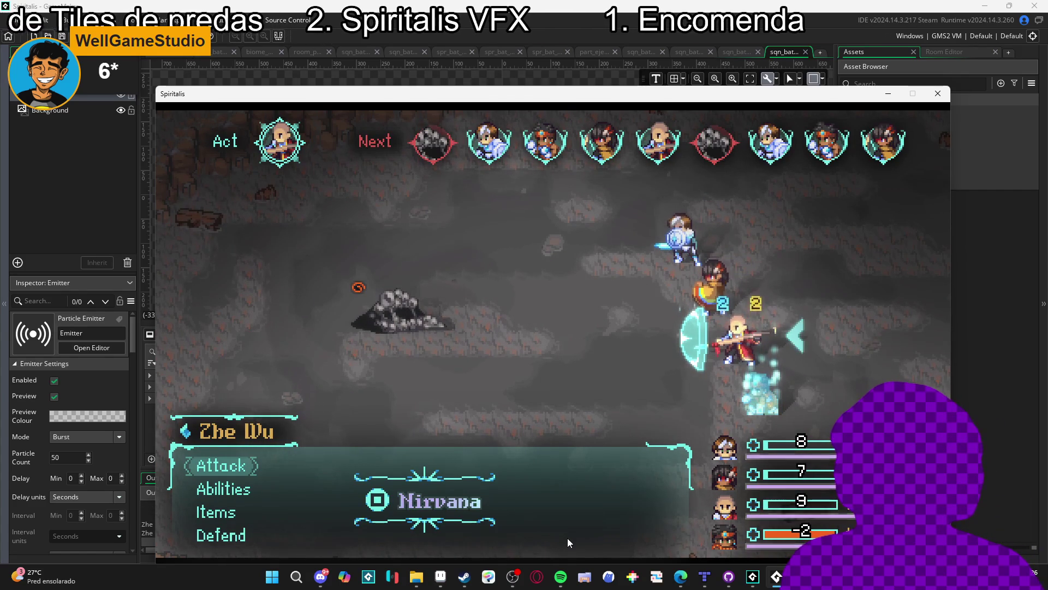
key(Down)
key(Down)
key(Down)
key(Return)
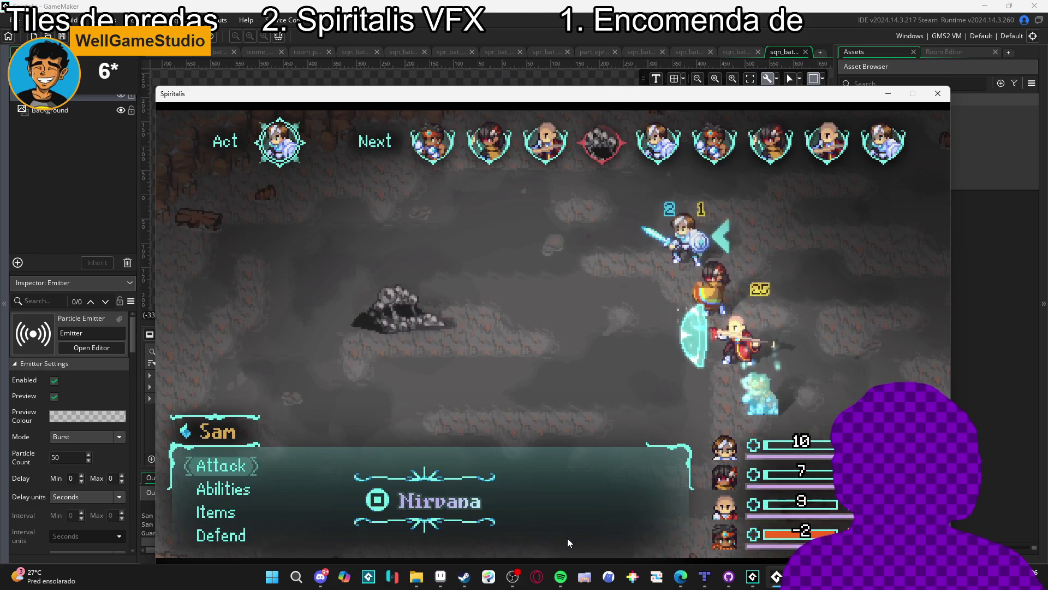
Have Sam skip his abilities and use the Faint nebula item on the party
key(Down)
key(Return)
key(Down)
key(Down)
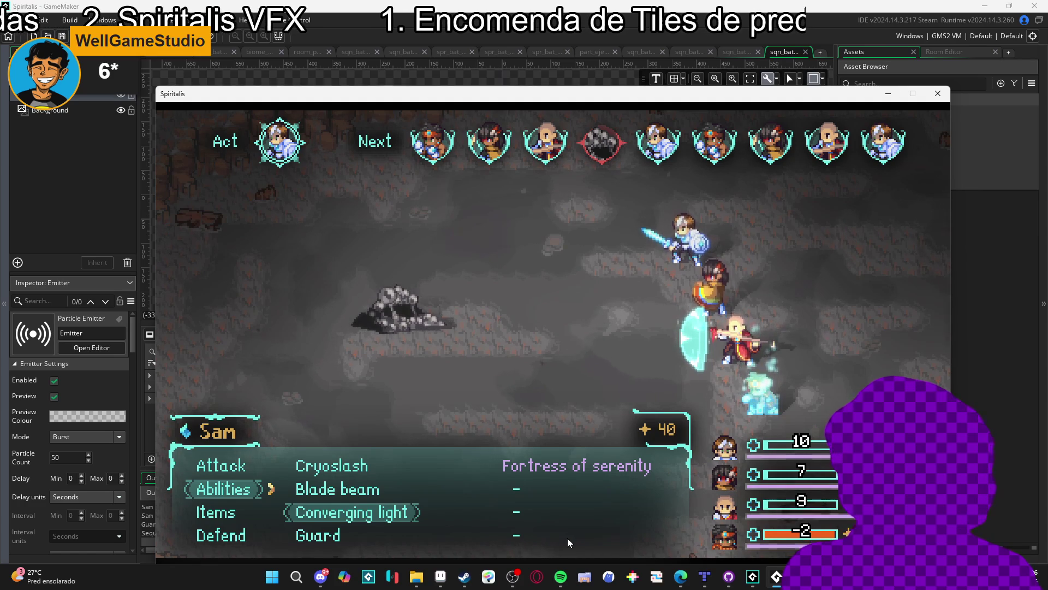
key(Up)
key(Down)
key(Down)
key(Down)
key(Down)
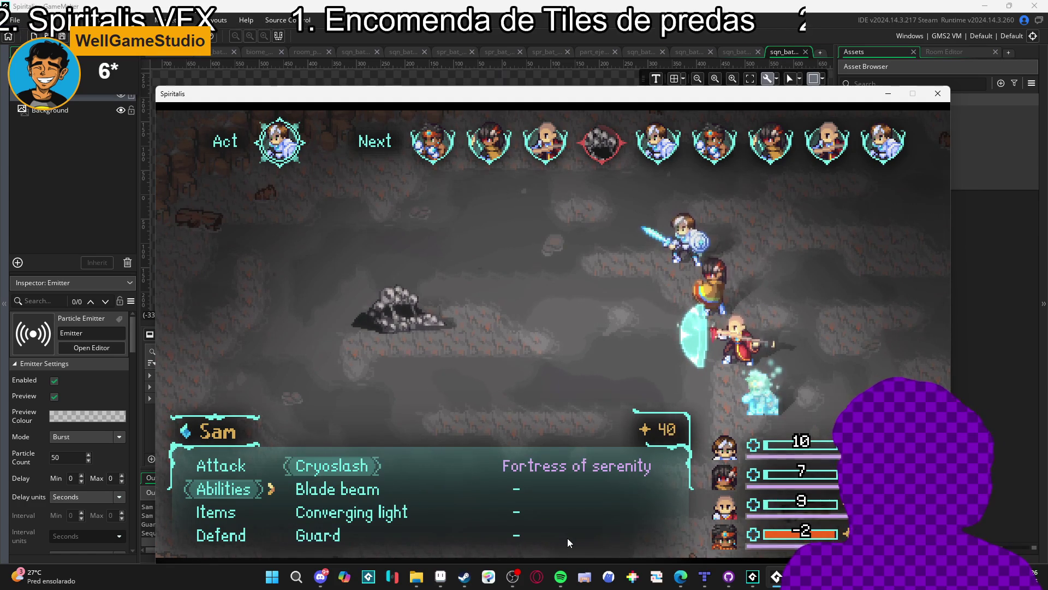
key(Escape)
key(Down)
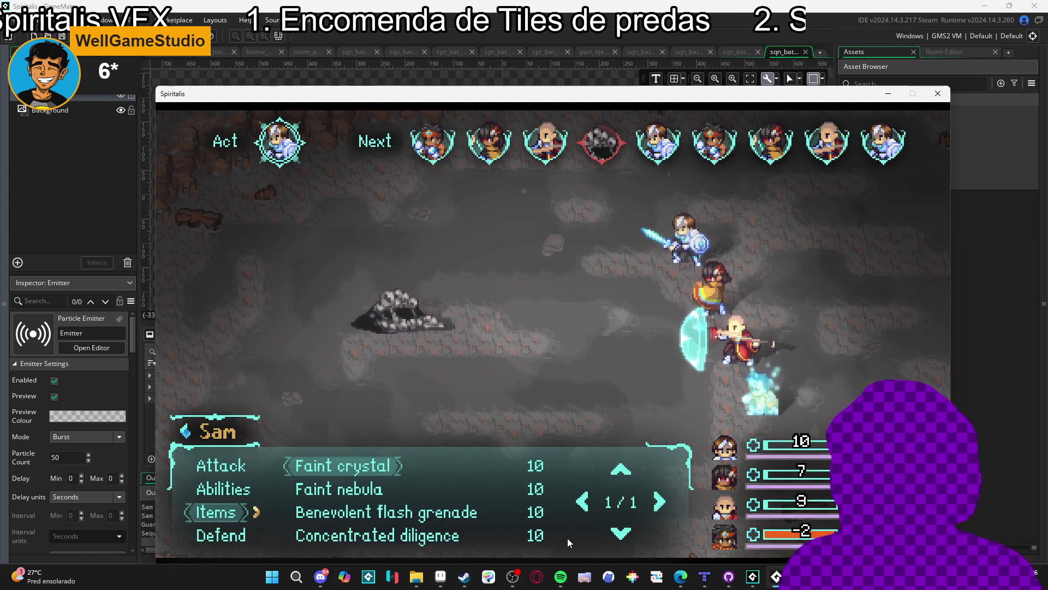
key(Down)
key(Down)
key(Down)
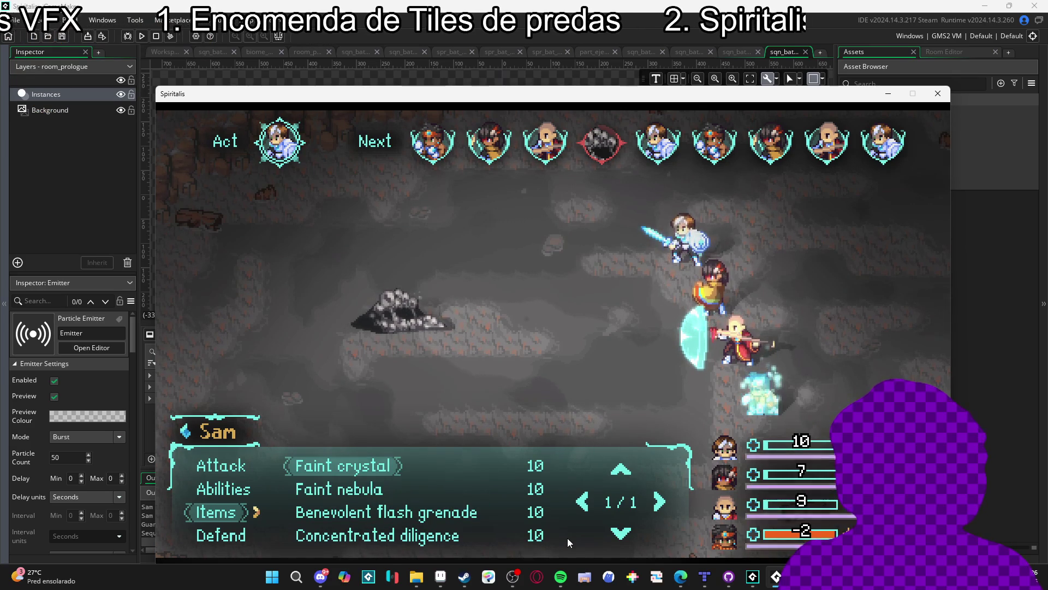
key(Down)
key(Return)
key(Return)
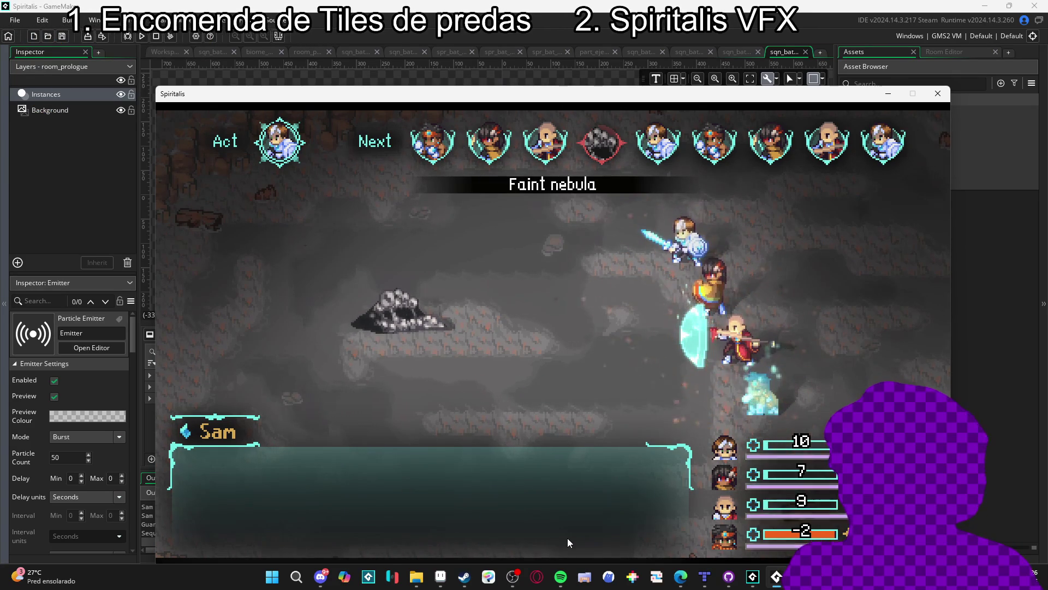
key(Down)
key(Down)
key(Down)
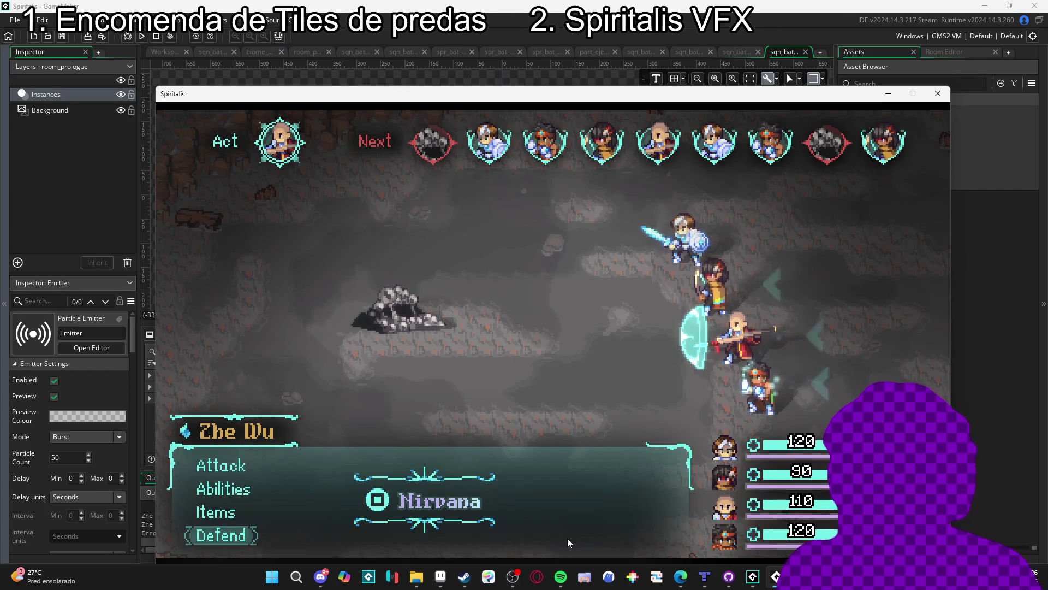
Have Zhe Wu defend, then look over Sam's Blade beam, Converging light, Guard and Cryoslash abilities
key(Return)
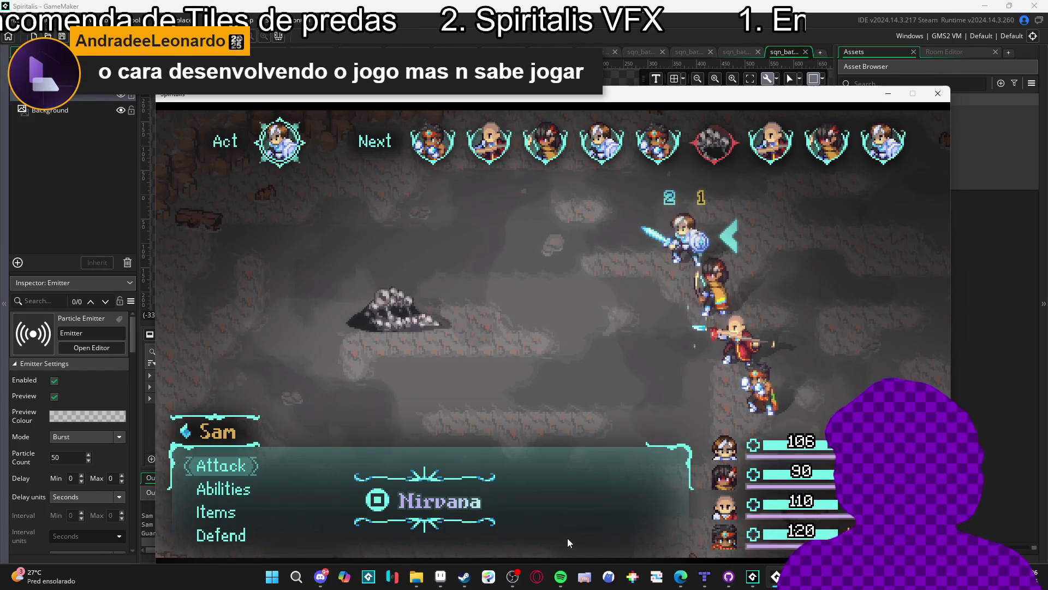
key(Down)
key(Return)
key(Down)
key(Down)
key(Up)
key(Down)
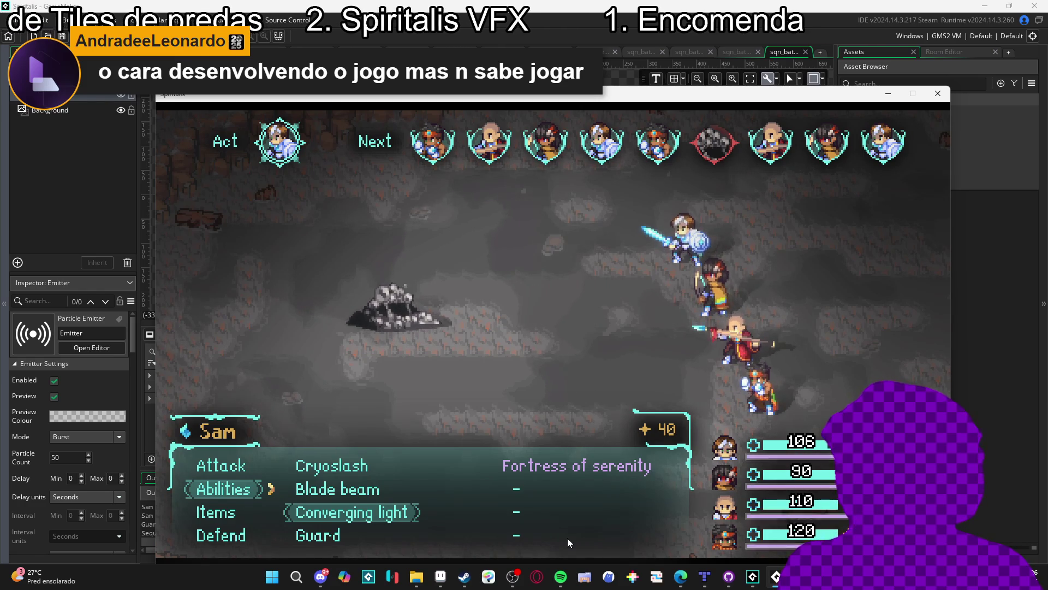
key(Down)
key(Up)
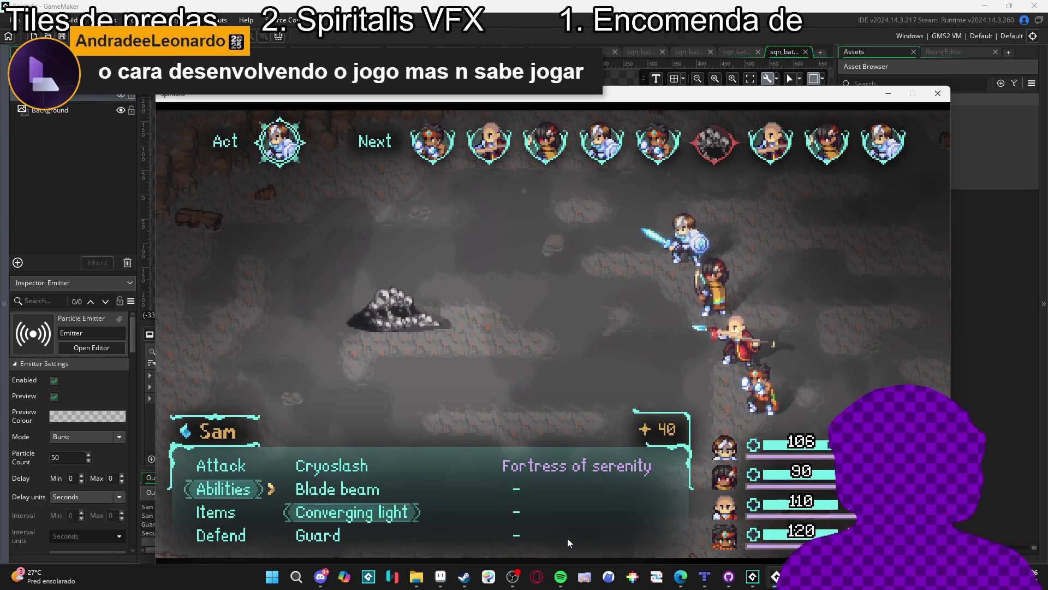
key(Down)
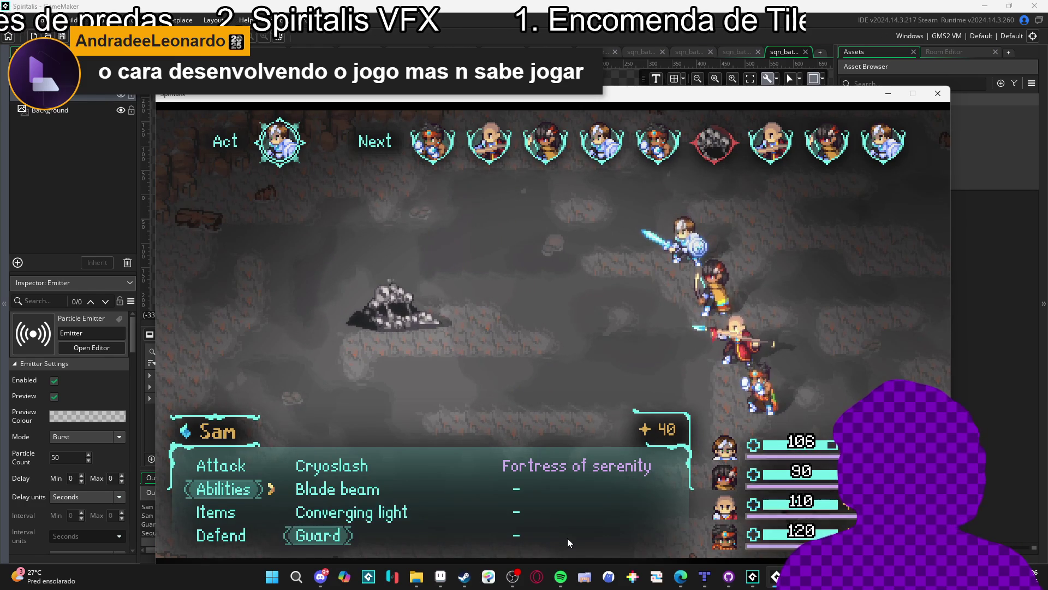
key(Up)
key(Up)
key(Up)
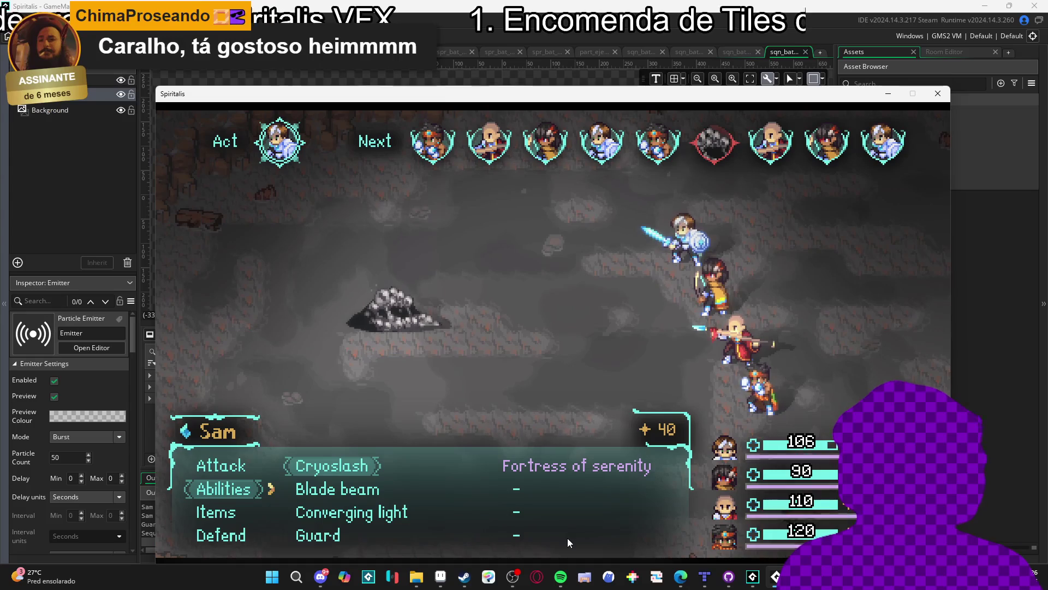
Browse Sam's abilities and leave the list settled on Blade beam
key(Down)
key(Up)
key(Down)
key(Down)
key(Up)
key(Up)
key(Down)
key(Up)
key(Down)
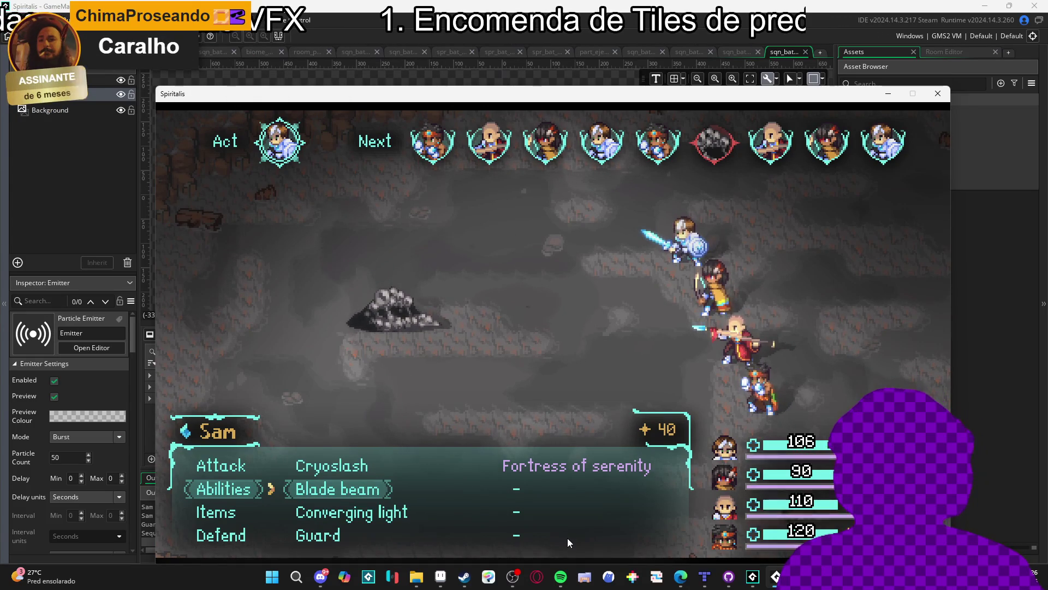
key(Return)
Have Sam use the Benevolent flash grenade from Items, triggering the code error
key(Down)
key(Down)
key(Up)
key(Up)
key(Up)
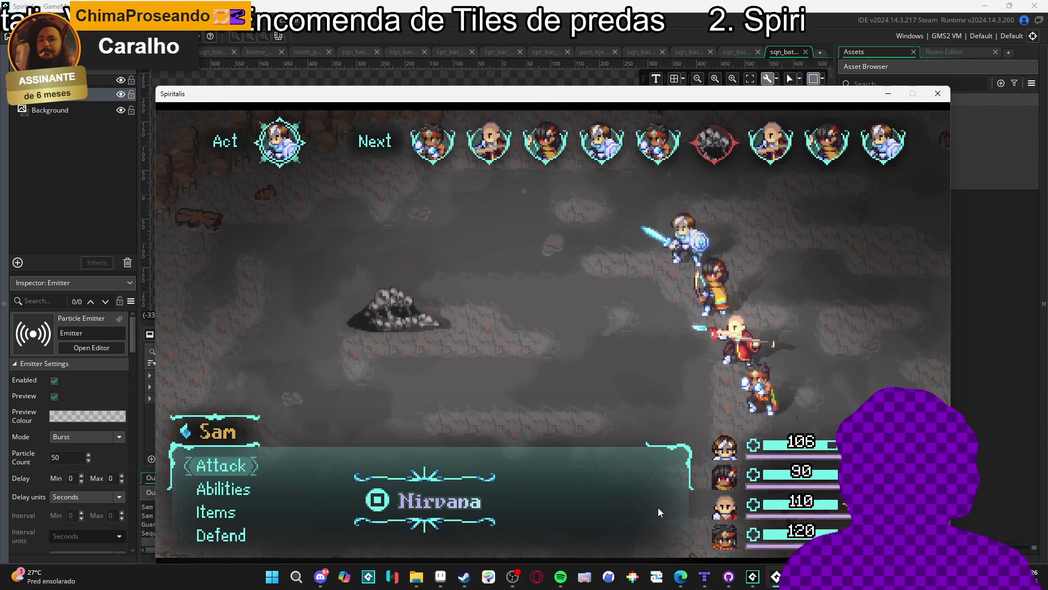
key(Down)
key(Down)
key(Return)
key(Down)
key(Down)
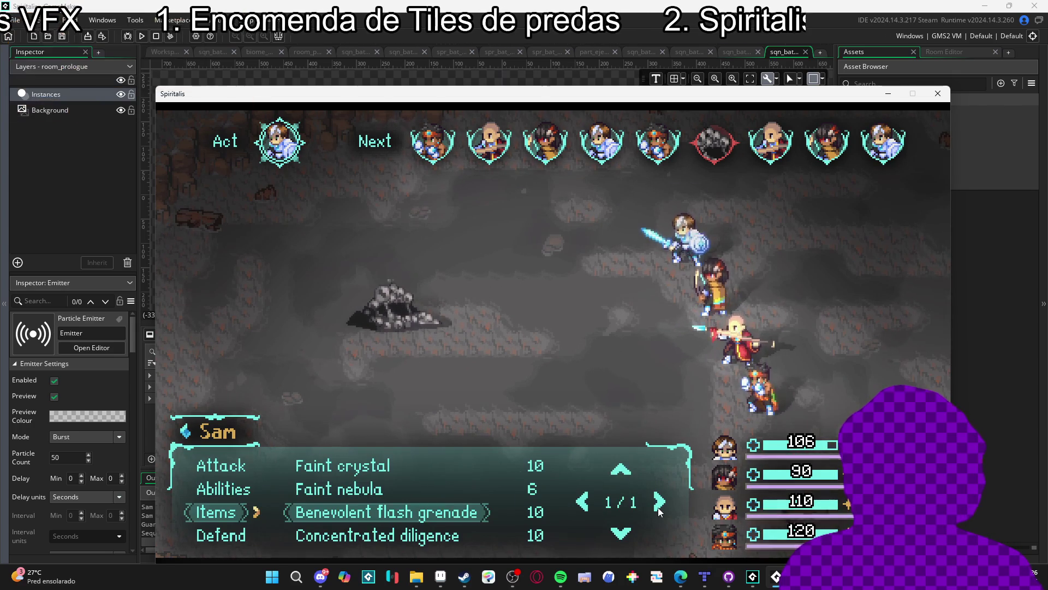
key(Return)
key(Return)
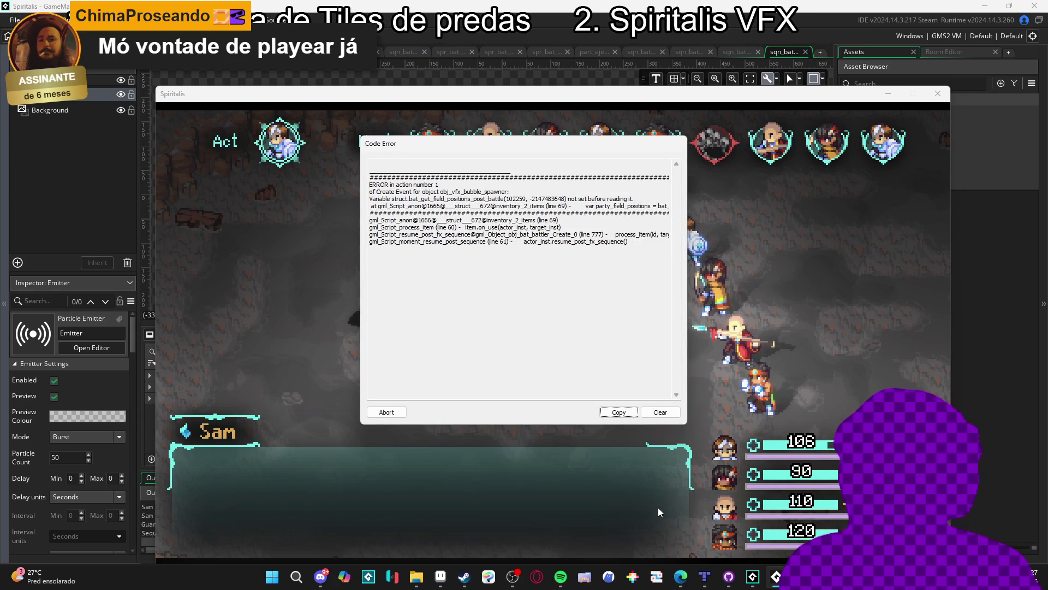
Abort the crashed game from the Code Error dialog and relaunch it with F5
click(389, 411)
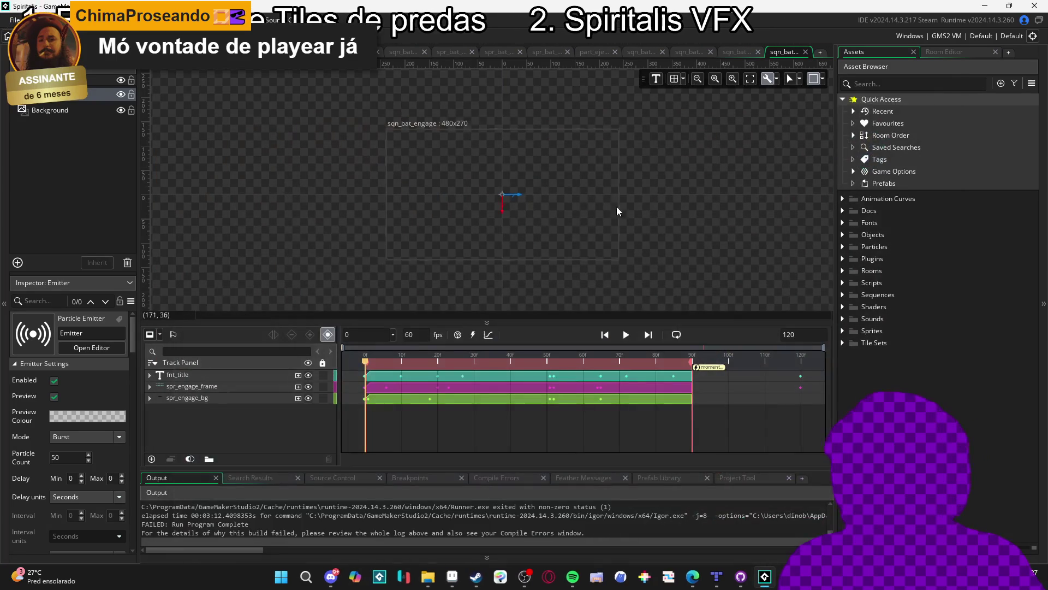
key(F5)
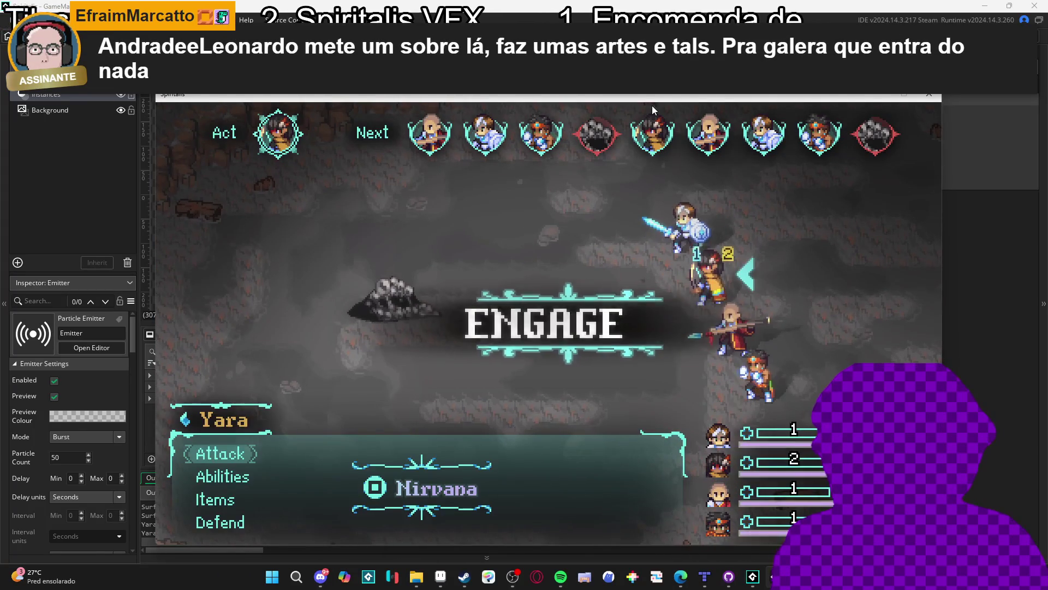
Have Yara and Zhe Wu defend, and Sam cast Blade beam on Zhe Wu
key(Up)
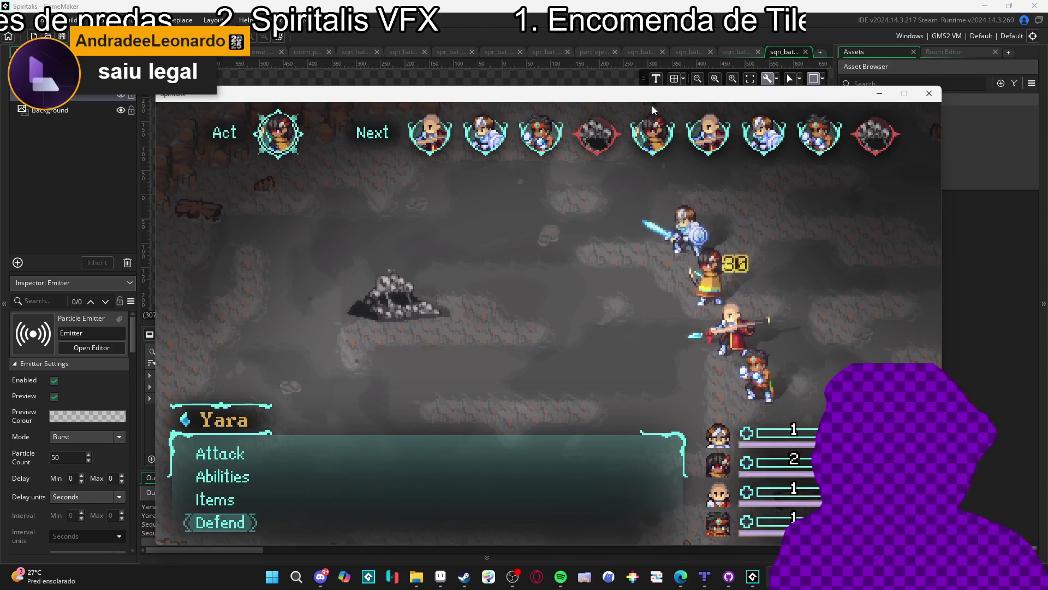
key(Return)
key(Up)
key(Return)
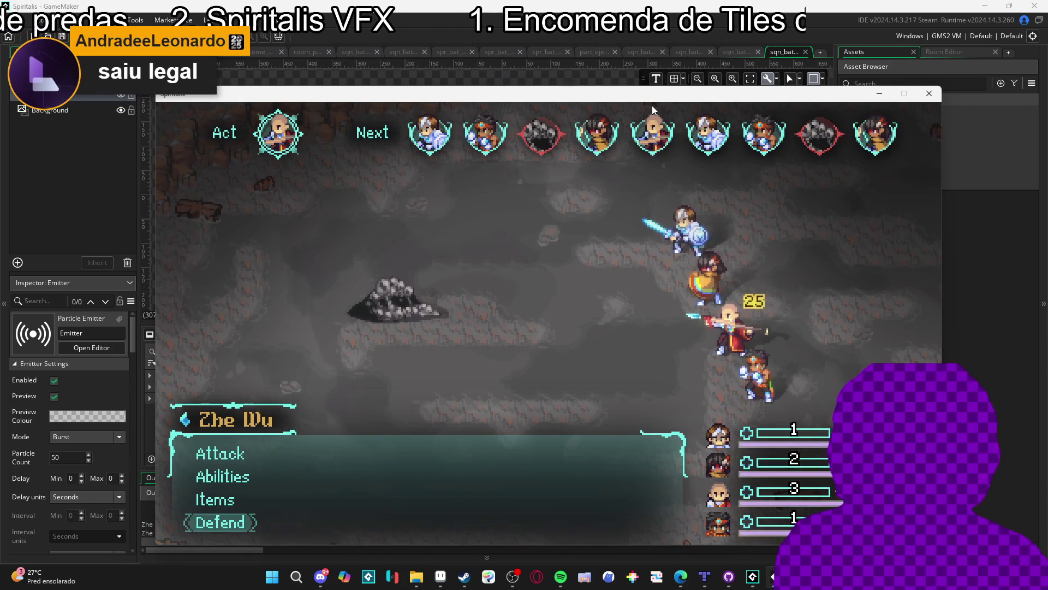
key(Down)
key(Return)
key(Down)
key(Return)
key(Down)
key(Down)
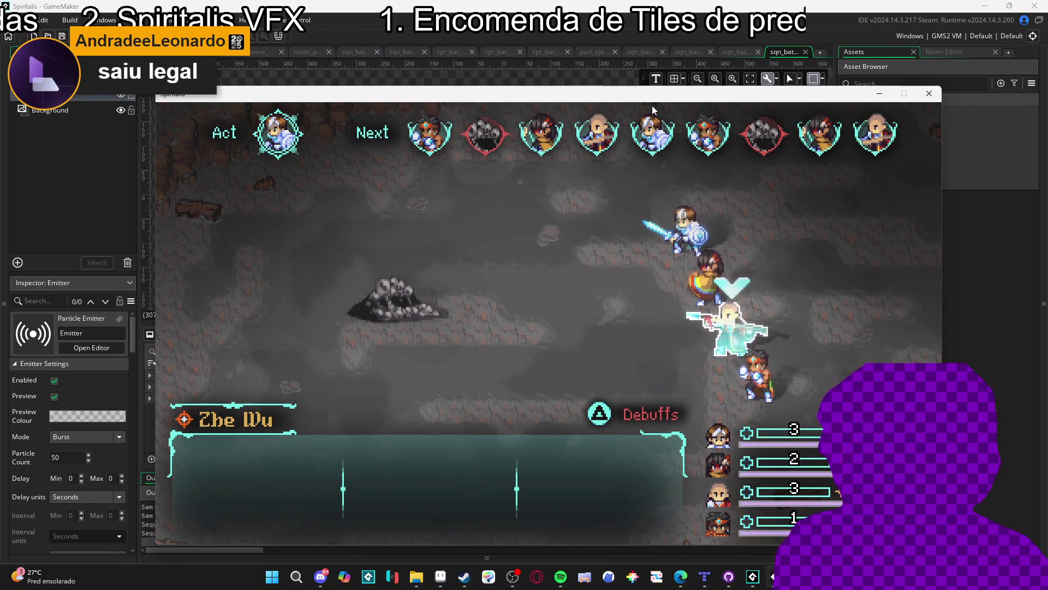
key(Return)
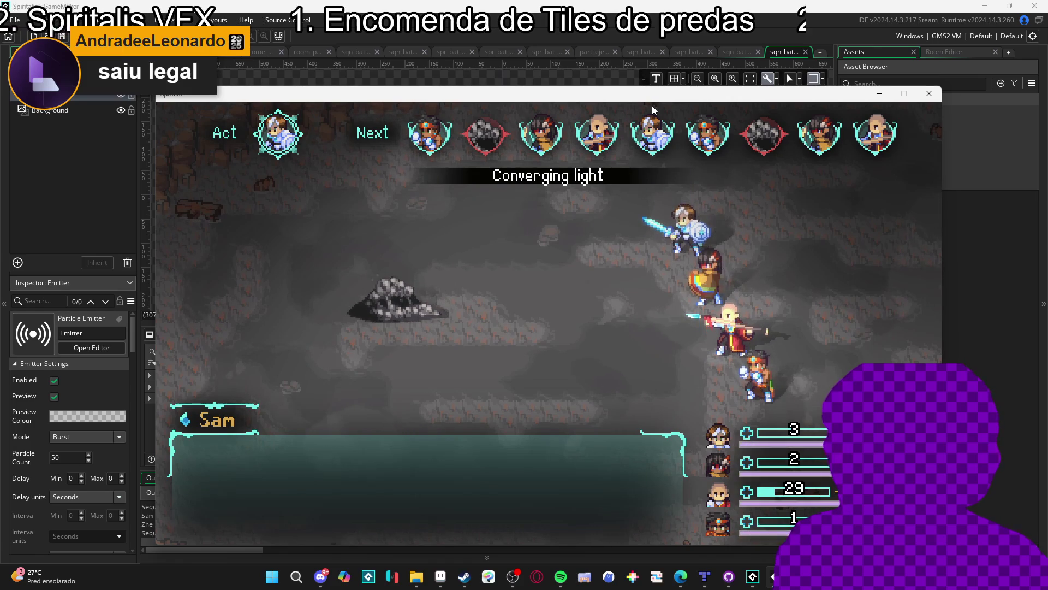
Next round, have Themba and Zhe Wu defend and Sam cast Cryoslash on Sloth Blob, then close the game
key(Down)
key(Down)
key(Down)
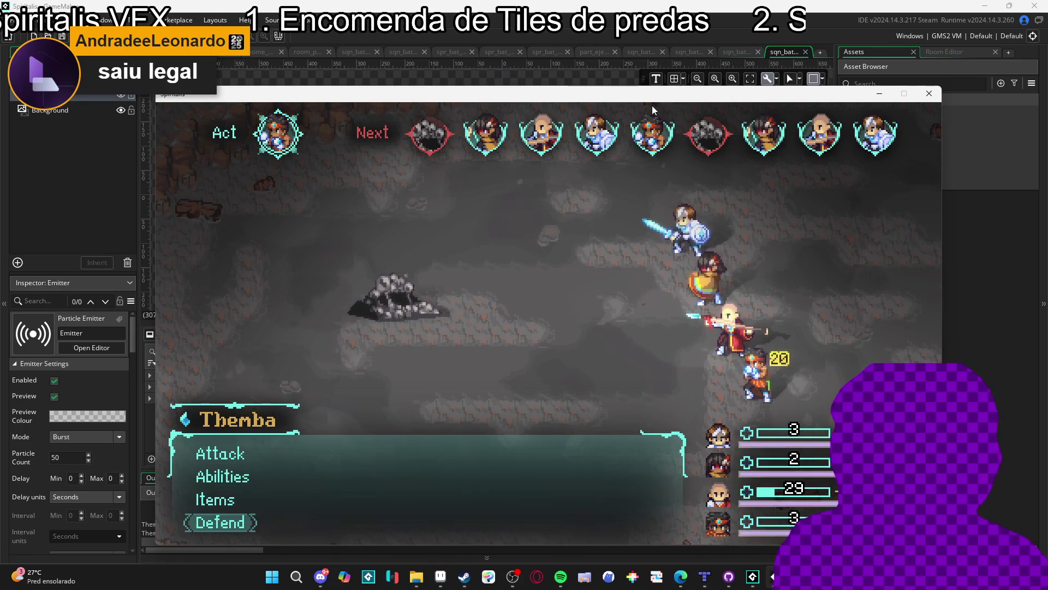
key(Return)
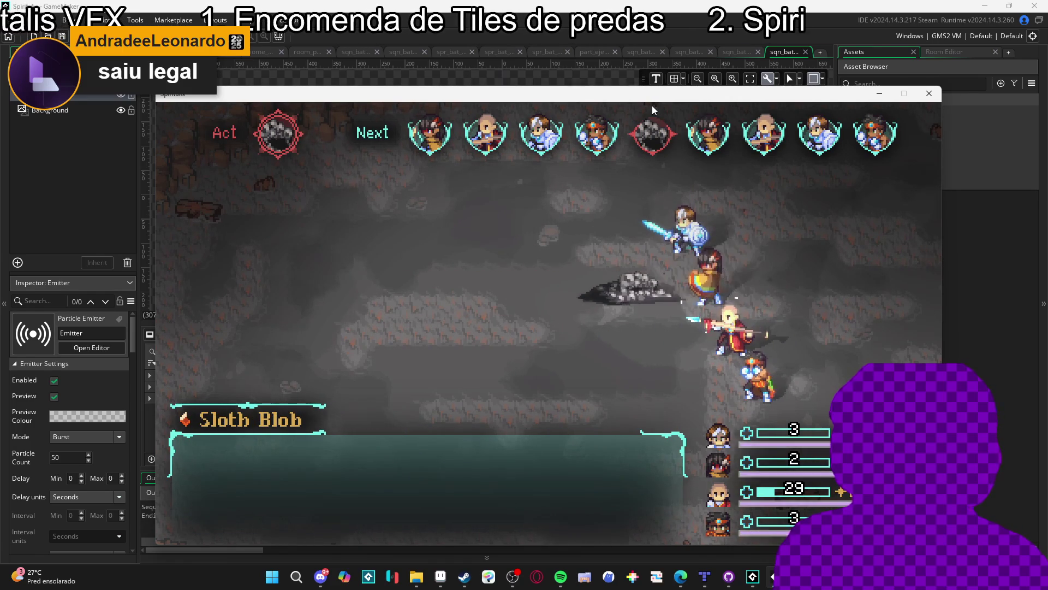
key(Down)
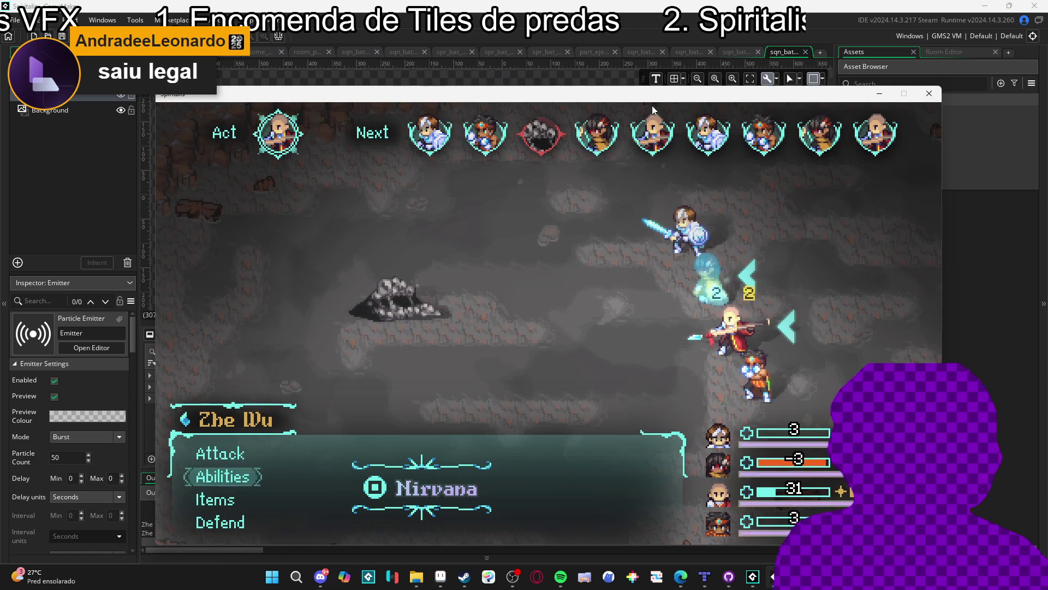
key(Down)
key(Down)
key(Return)
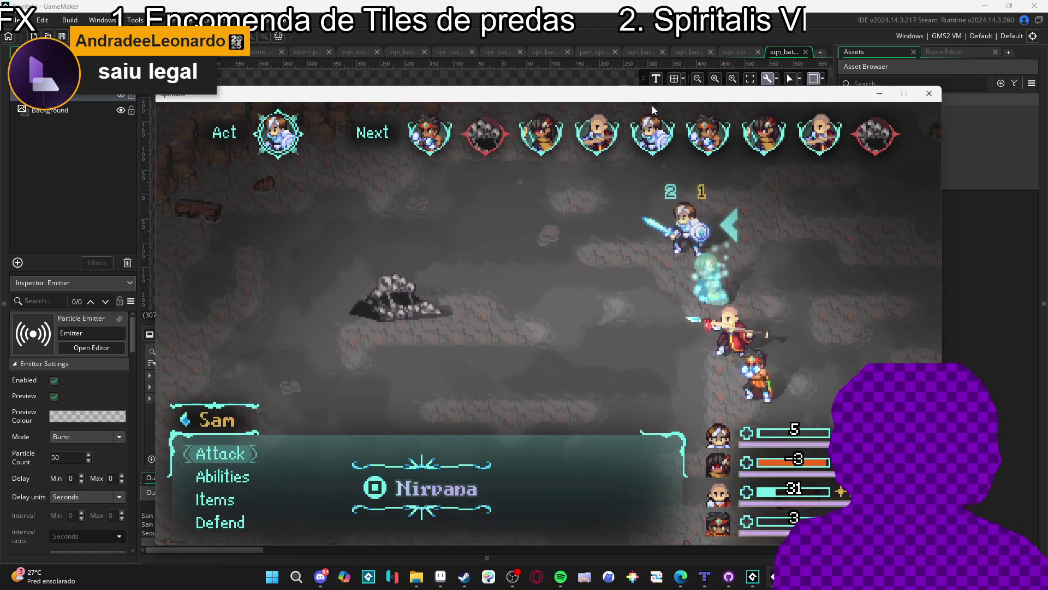
key(Down)
key(Return)
key(Return)
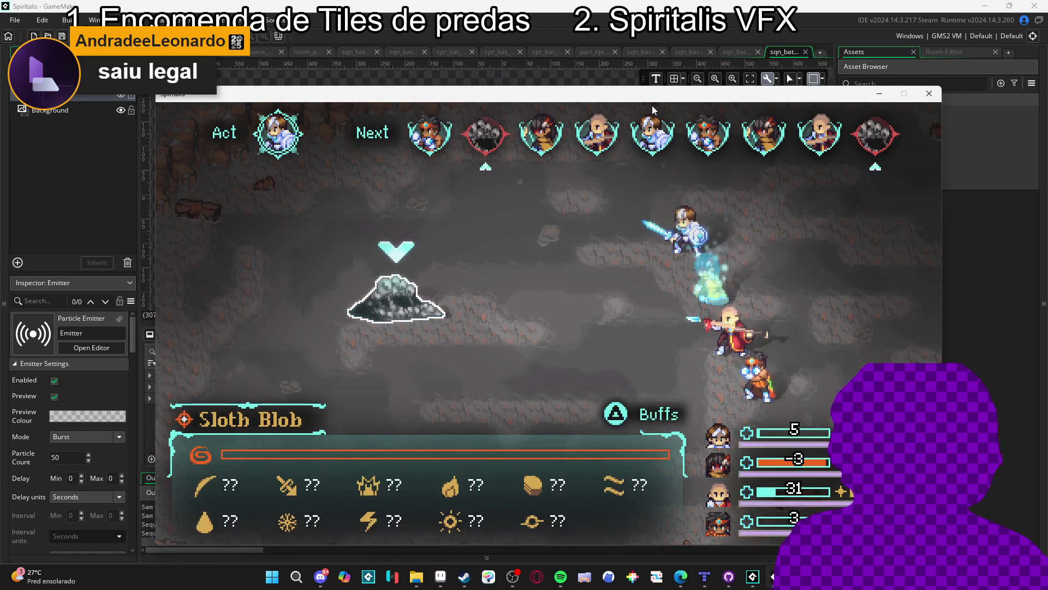
key(Return)
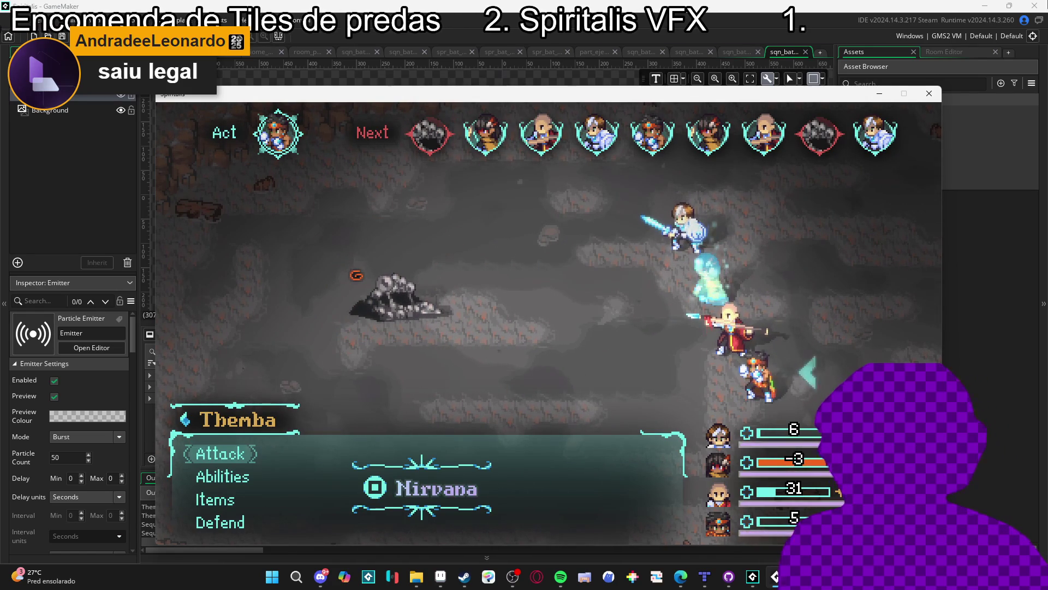
click(926, 86)
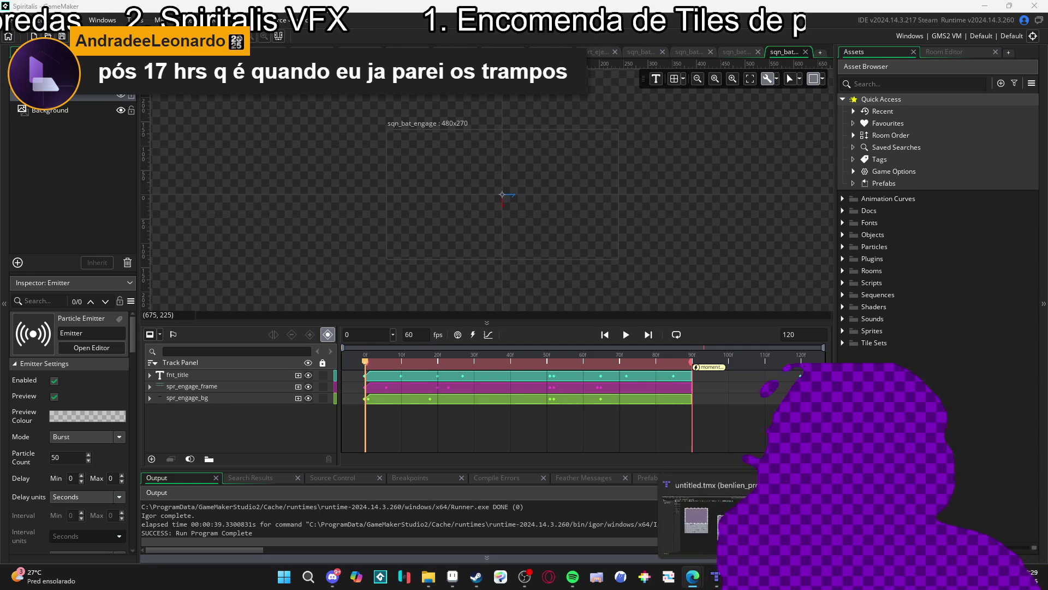
click(572, 577)
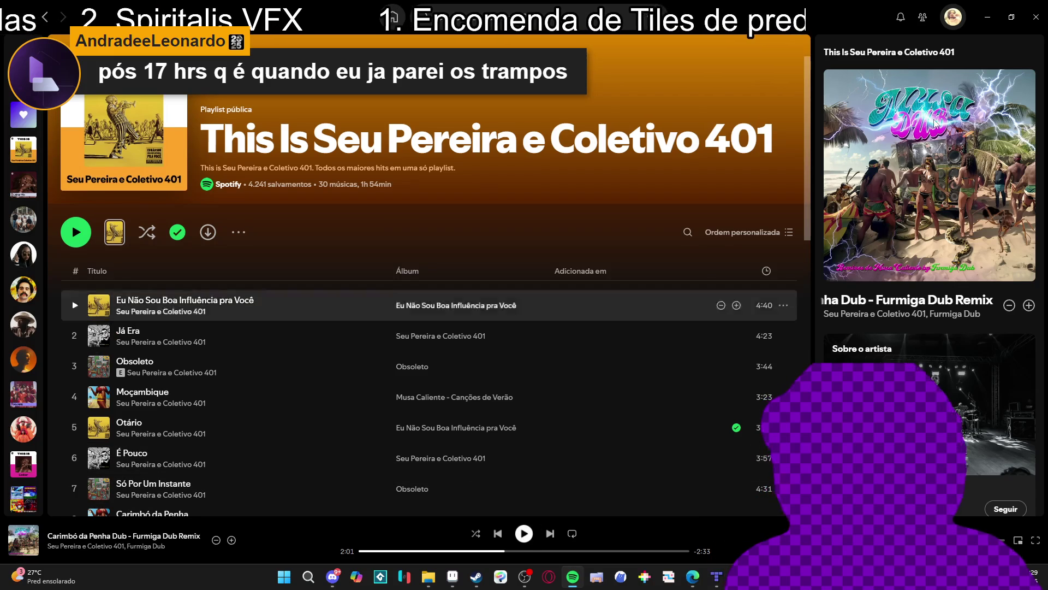
Open the Desktop's radio_royal folder in File Explorer and launch the Audio Titan app
click(373, 579)
click(428, 576)
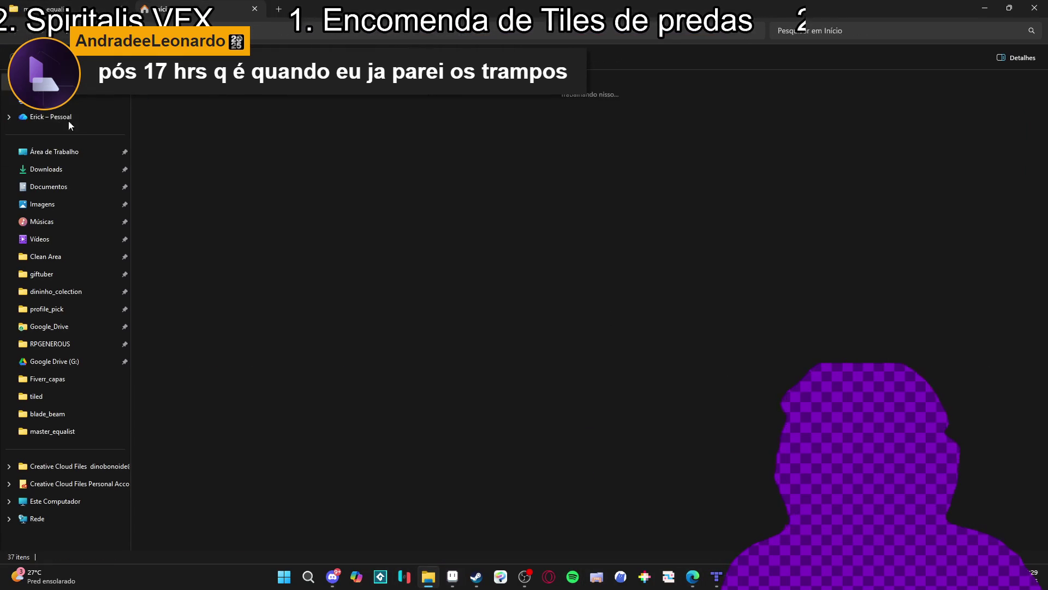
click(54, 151)
double_click(494, 180)
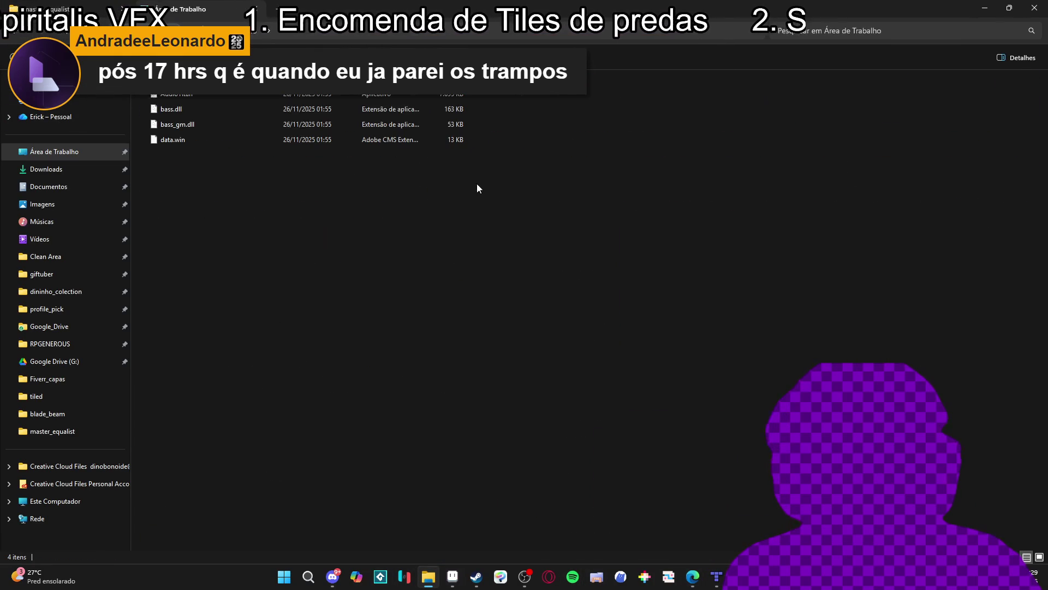
click(234, 98)
key(Return)
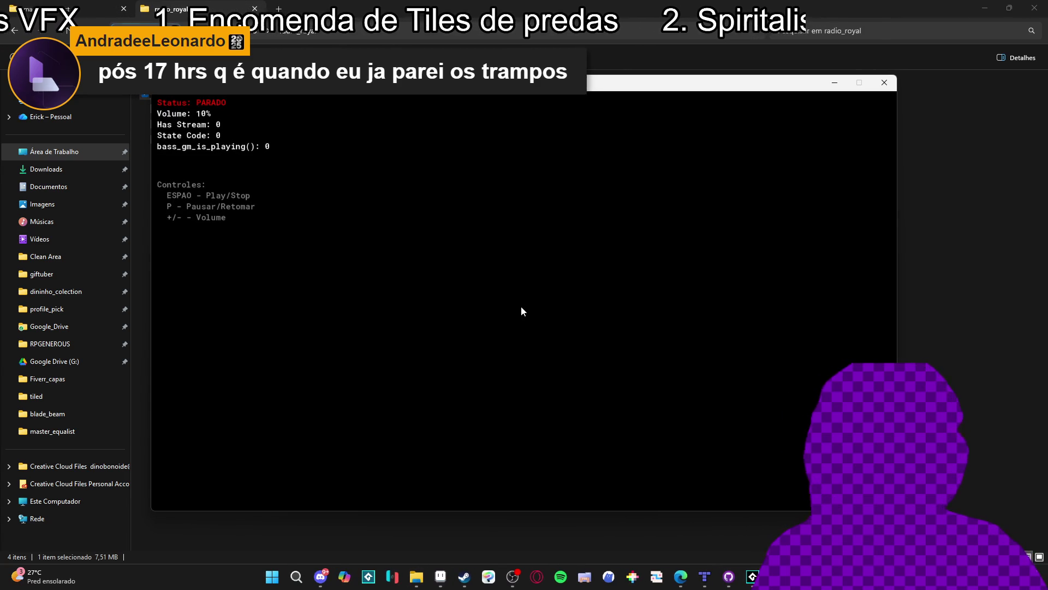
Start the Audio Titan radio stream, check the music player, then close the console and return to GameMaker
key(space)
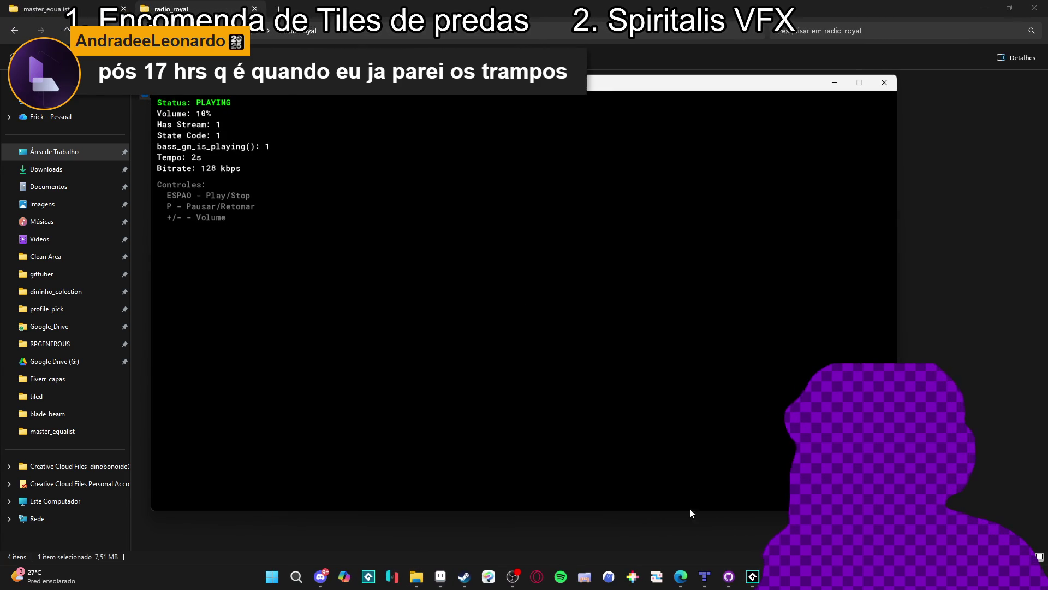
mouse_move(512, 576)
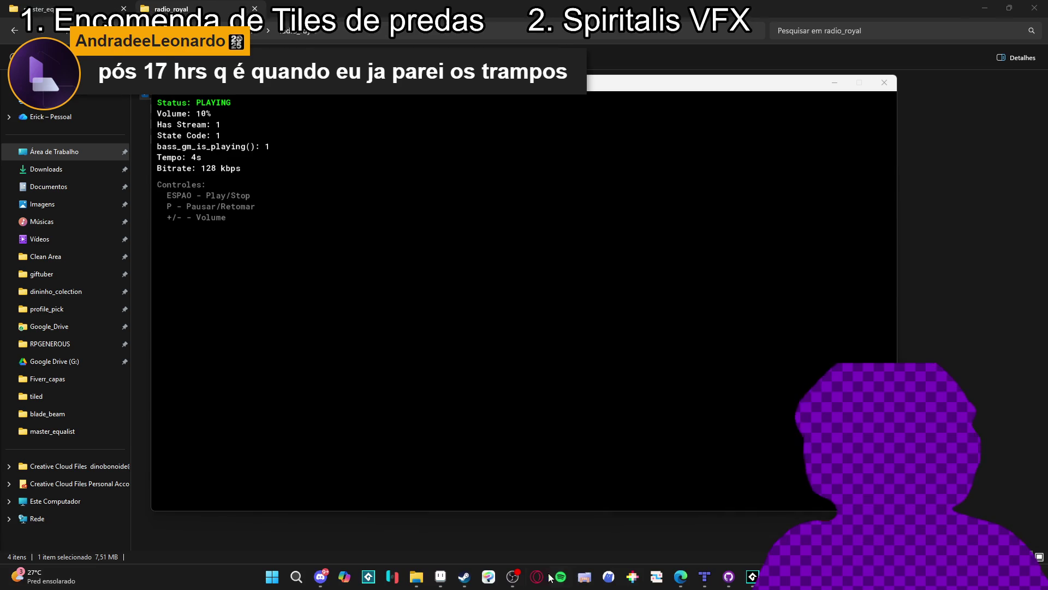
click(567, 576)
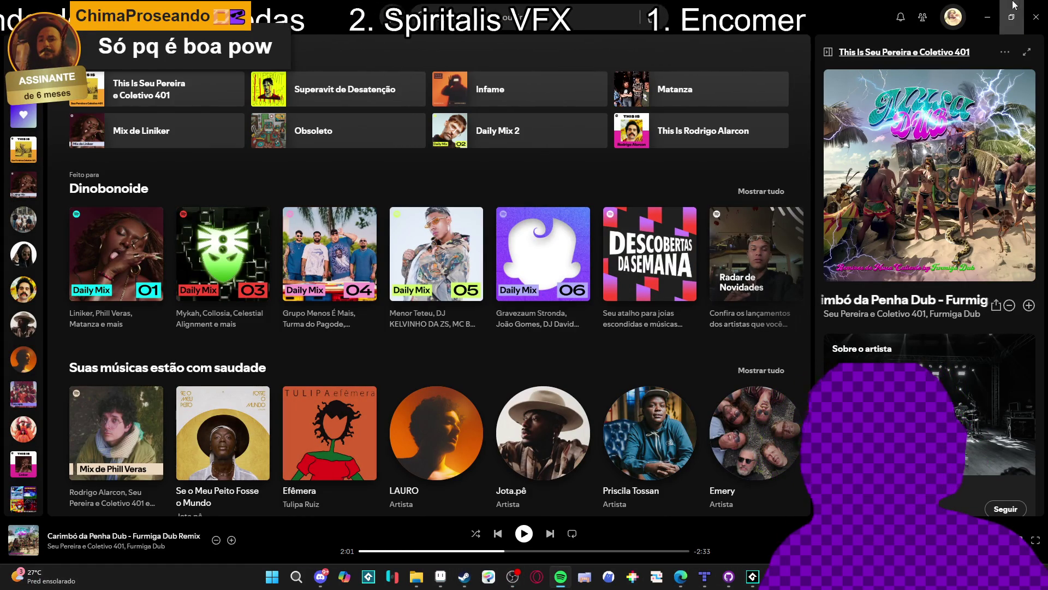
click(987, 13)
key(Escape)
key(alt+Tab)
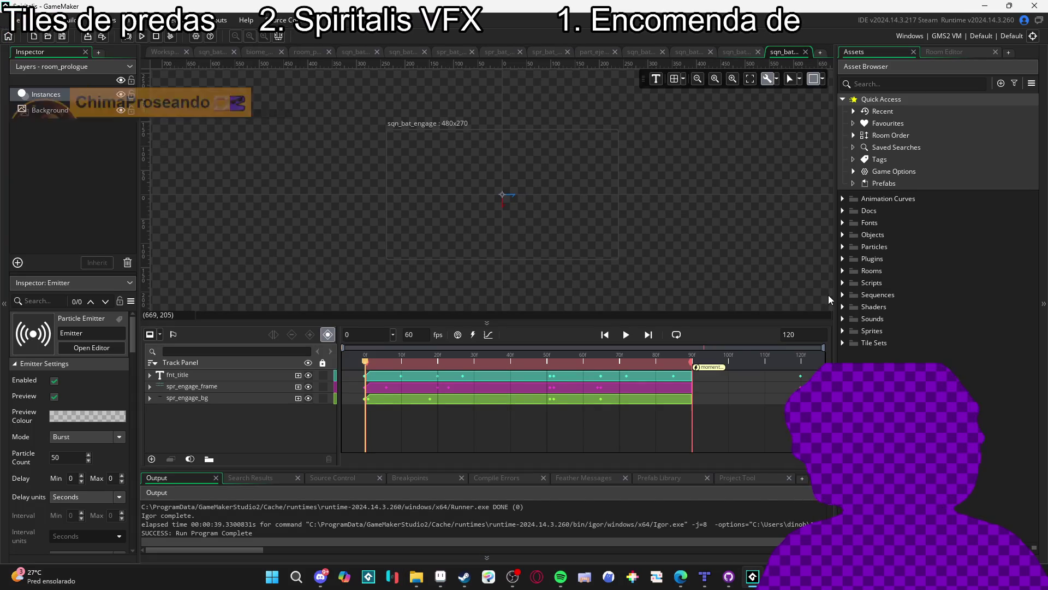
Peek into the Sprites, Objects, Plugins and Rooms > Biomes > 0. Castle of Courage folders, collapsing them again
click(844, 332)
click(843, 331)
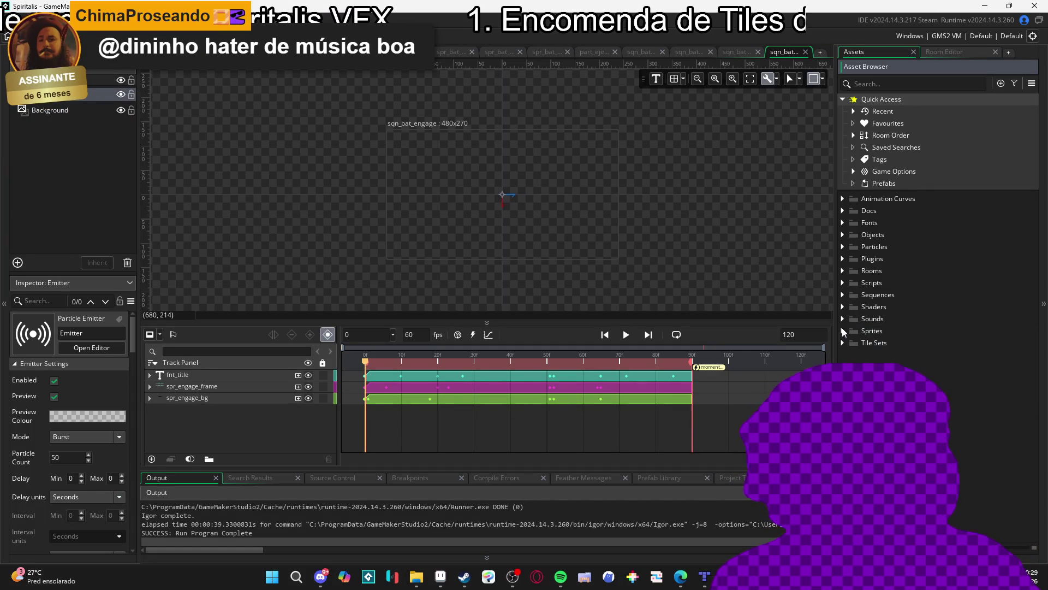
click(843, 247)
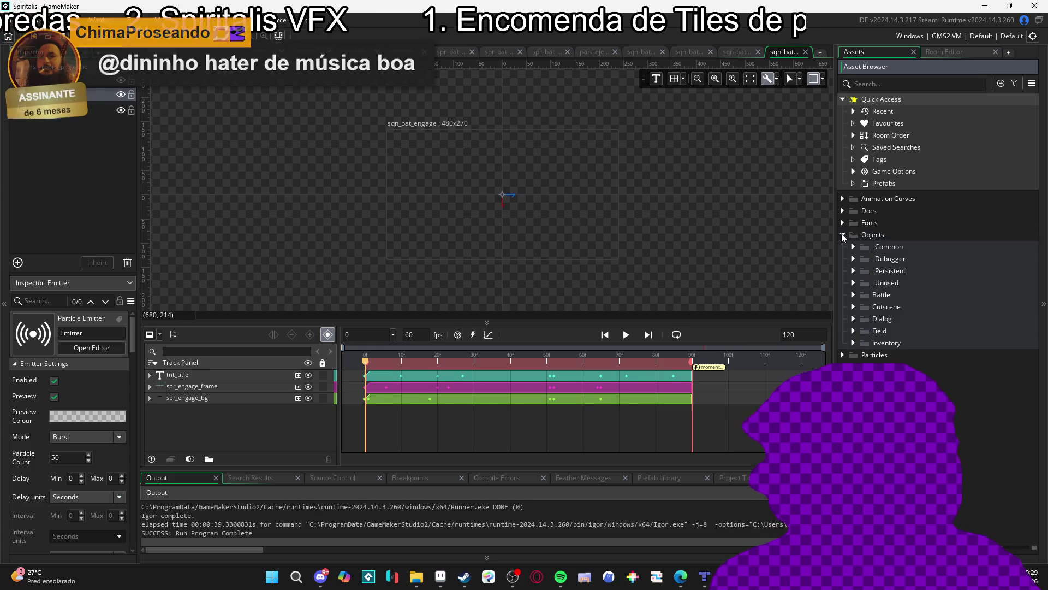
click(843, 247)
click(843, 259)
click(844, 259)
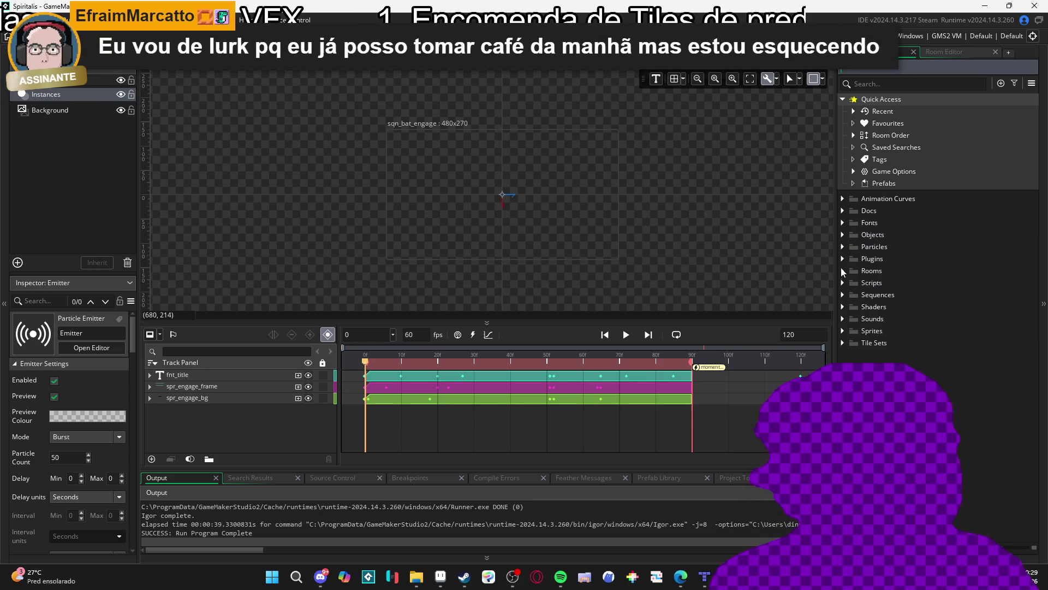
click(842, 271)
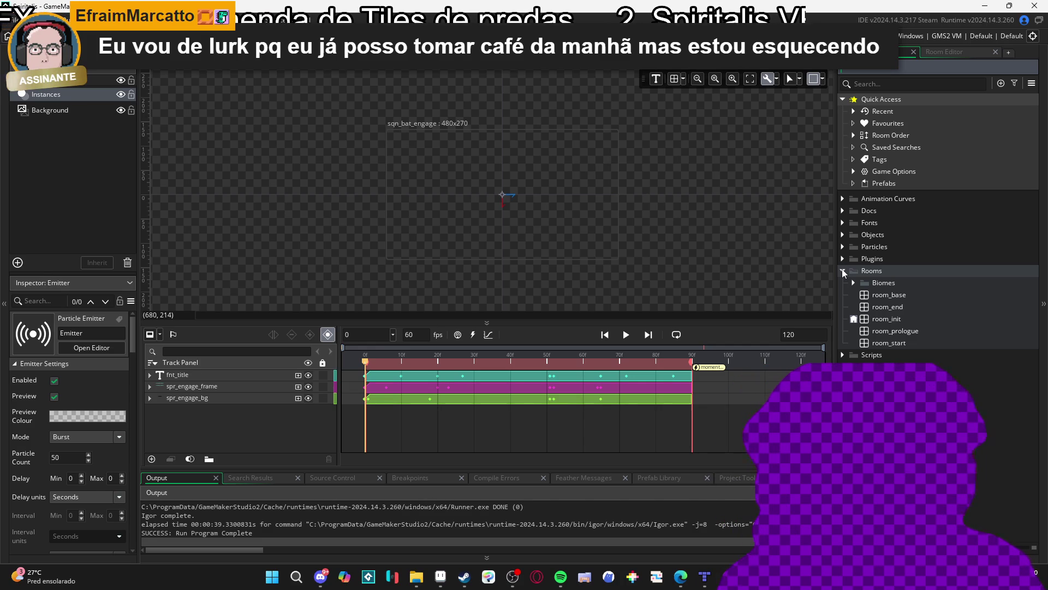
click(854, 283)
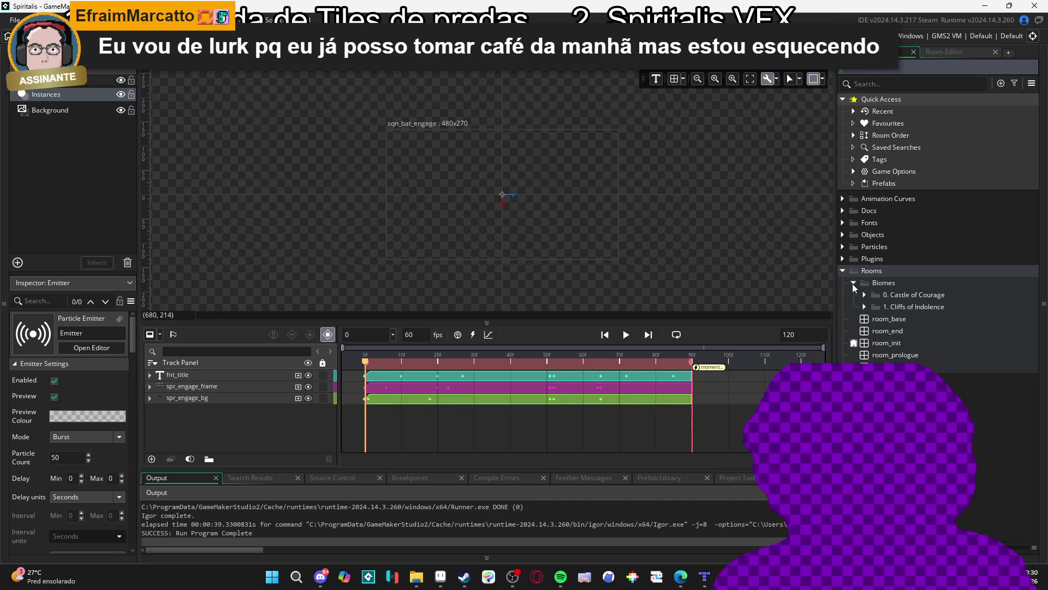
click(865, 295)
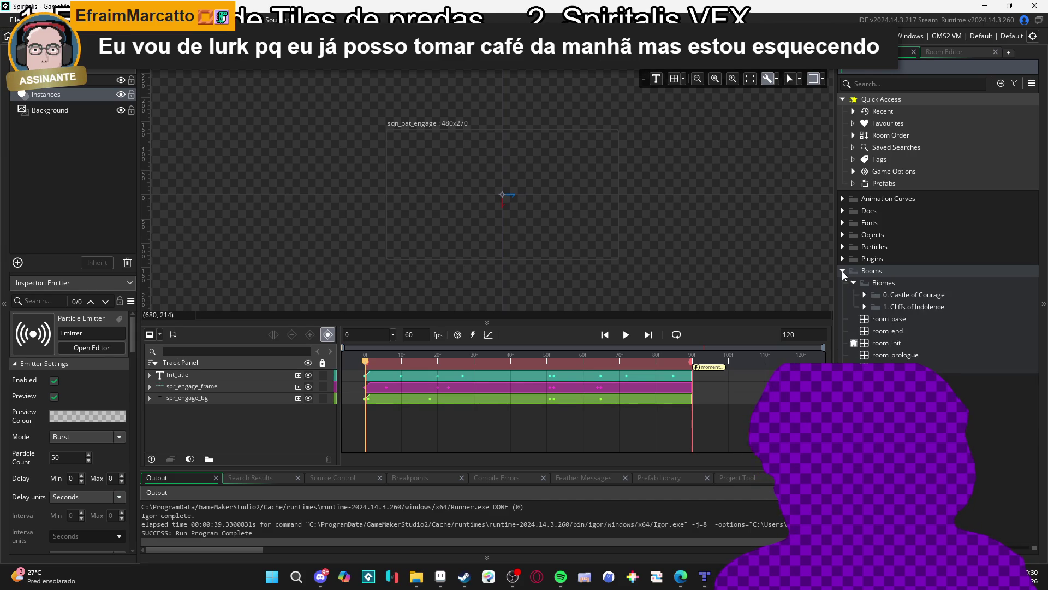
click(842, 270)
Expand Sequences > Battle > Party > Abilities > 0 and open sqn_bat_ability_0_blade_beam
click(842, 294)
click(852, 306)
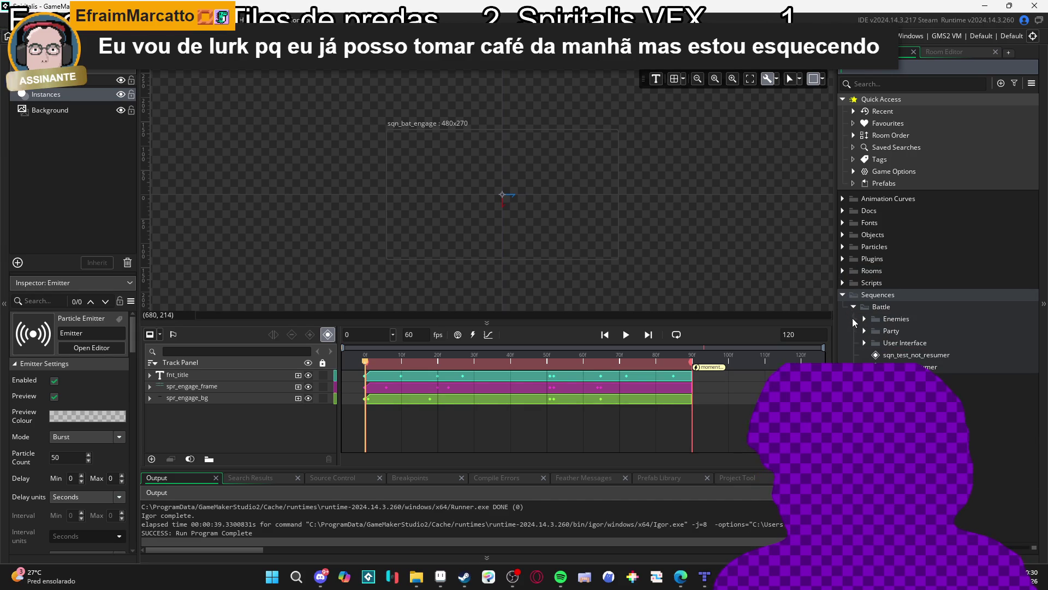
click(865, 331)
click(875, 343)
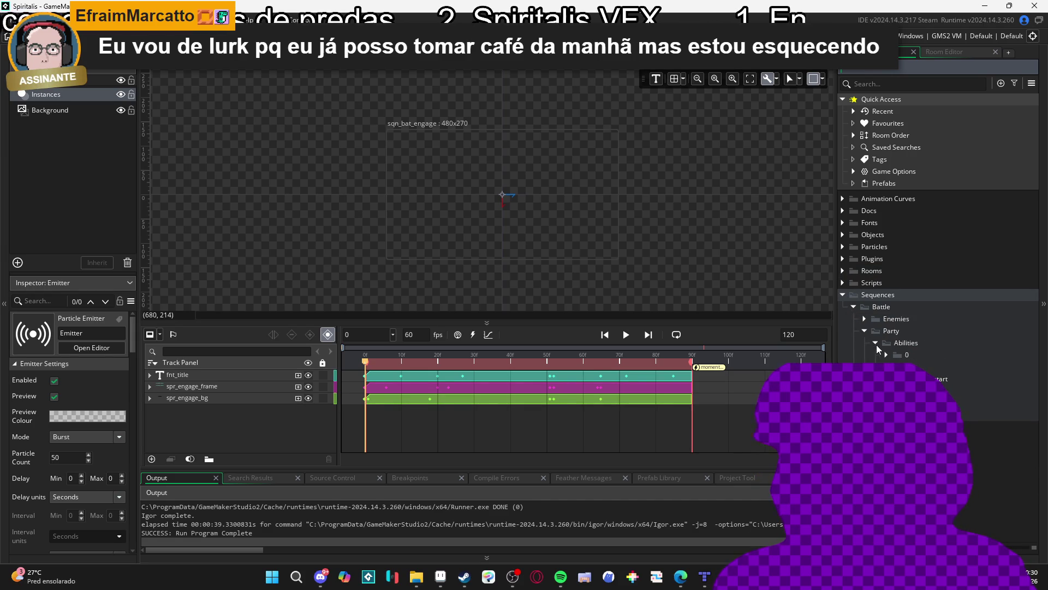
click(886, 355)
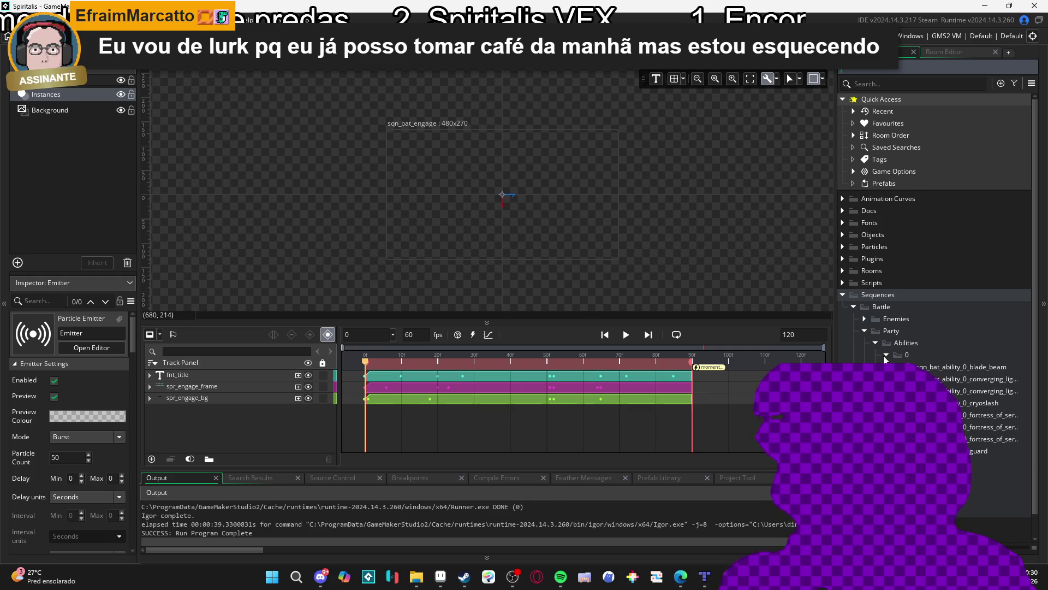
double_click(922, 367)
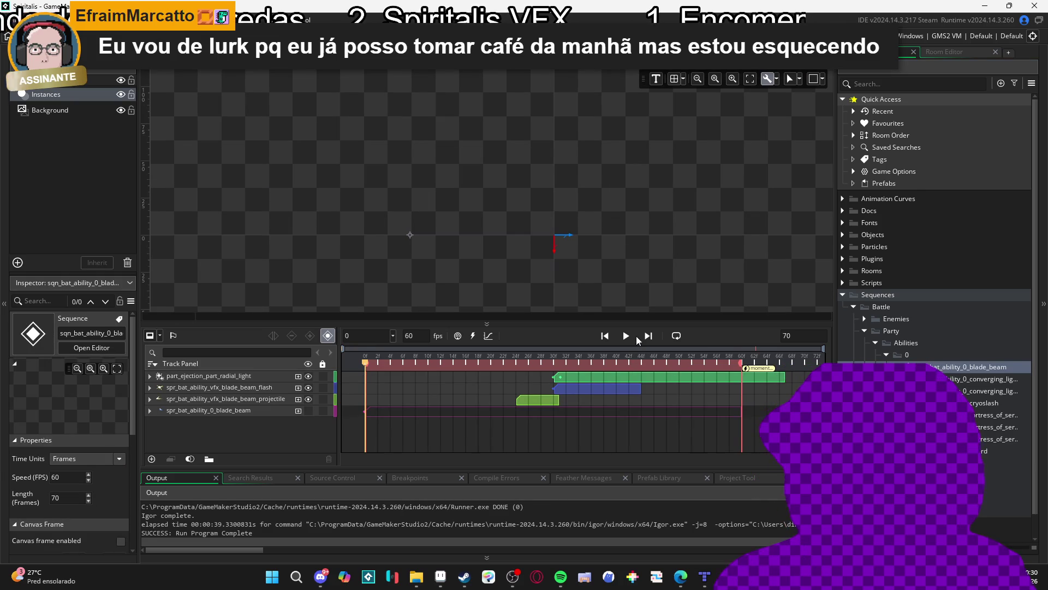
Preview the blade beam sequence, then open and play the converging light sequence
click(630, 336)
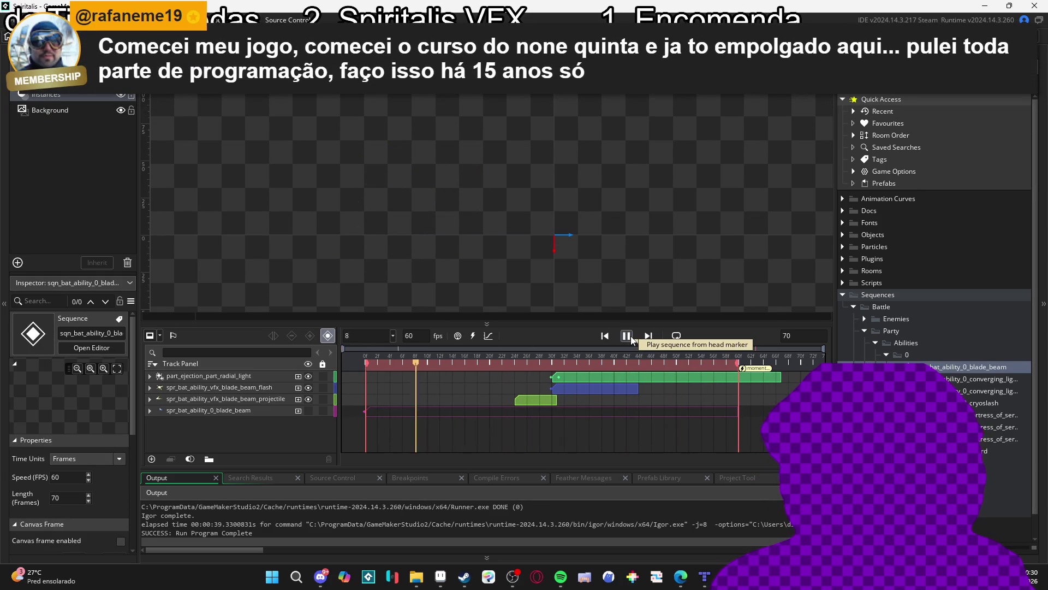
click(977, 378)
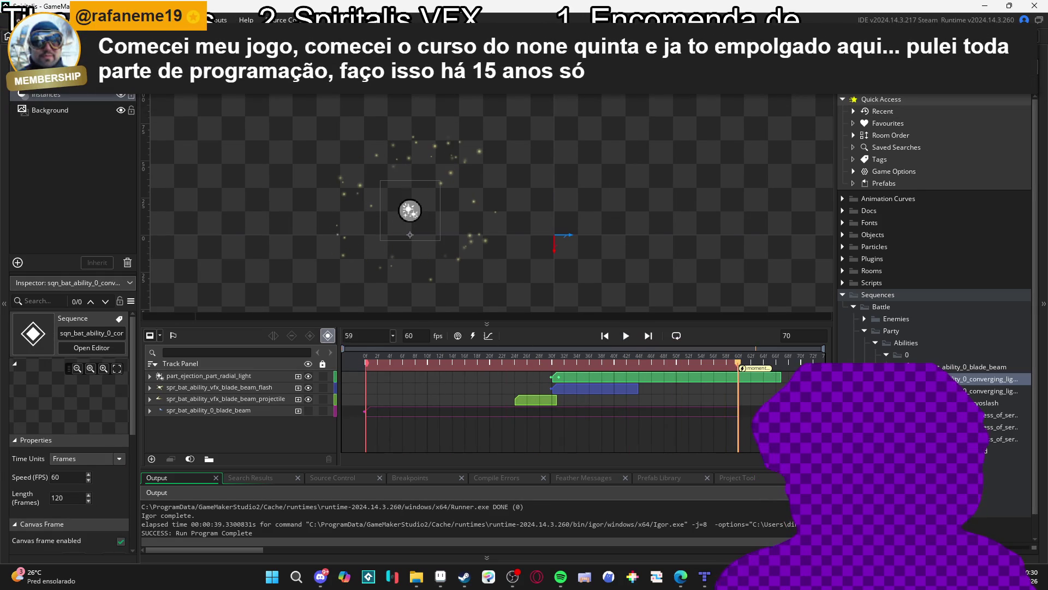
click(626, 275)
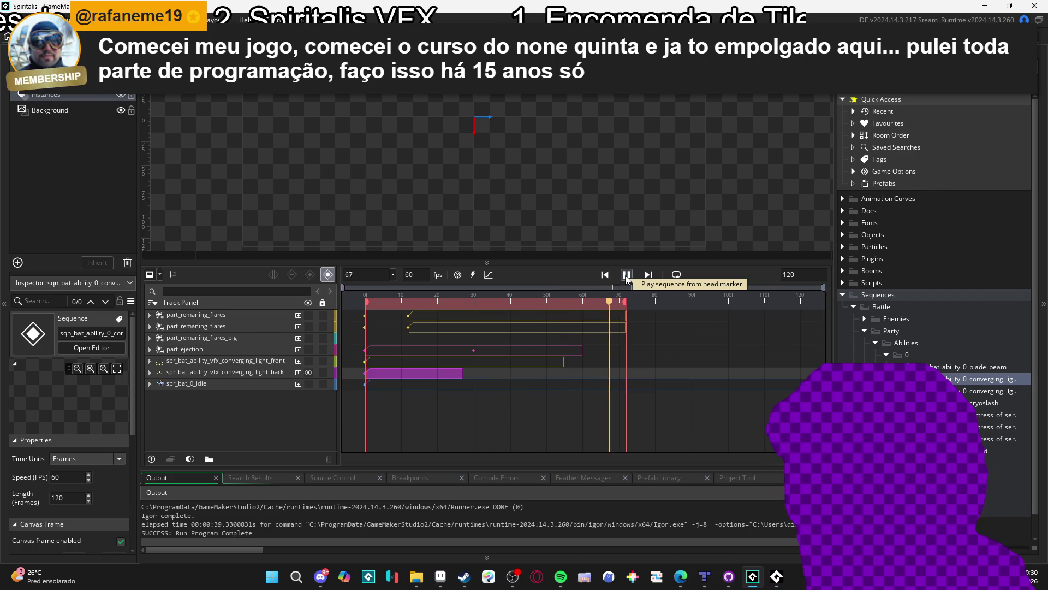
click(626, 276)
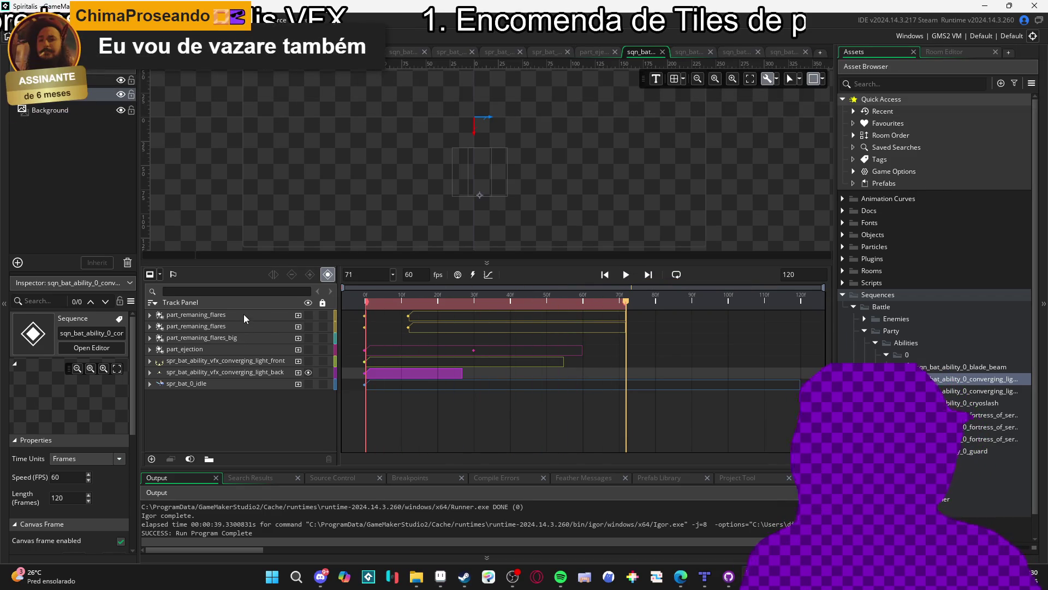
Show the first part_remaning_flares track, try and then hide the second one, replaying the preview
click(243, 315)
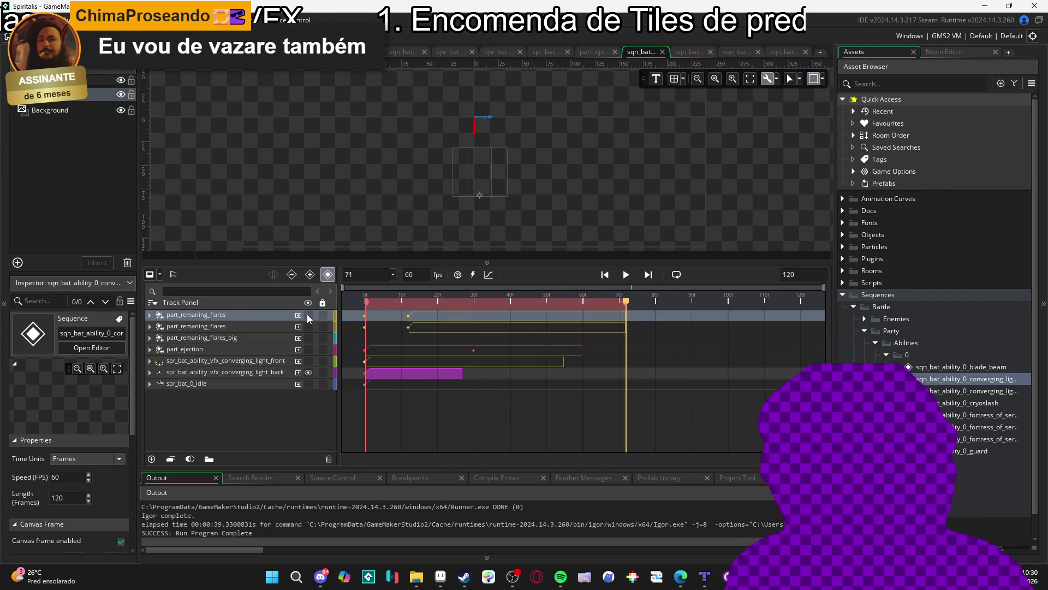
click(308, 315)
click(628, 276)
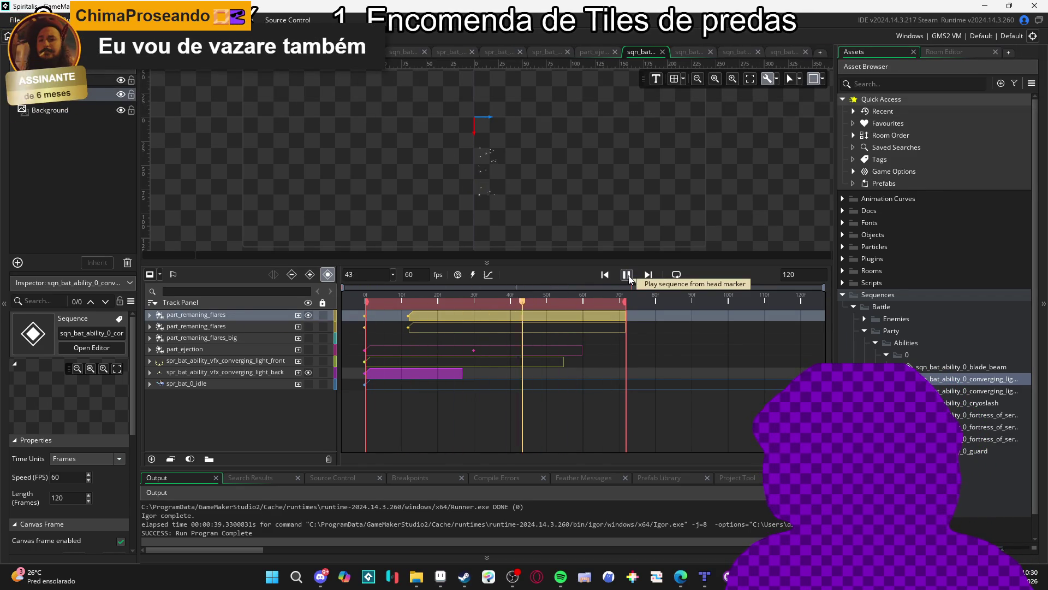
click(629, 278)
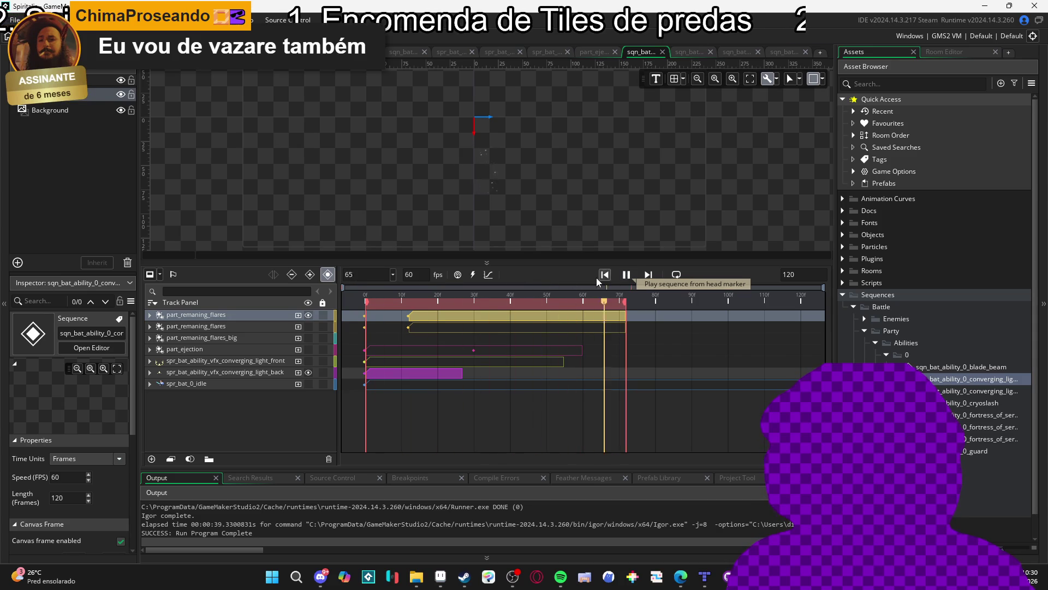
click(309, 326)
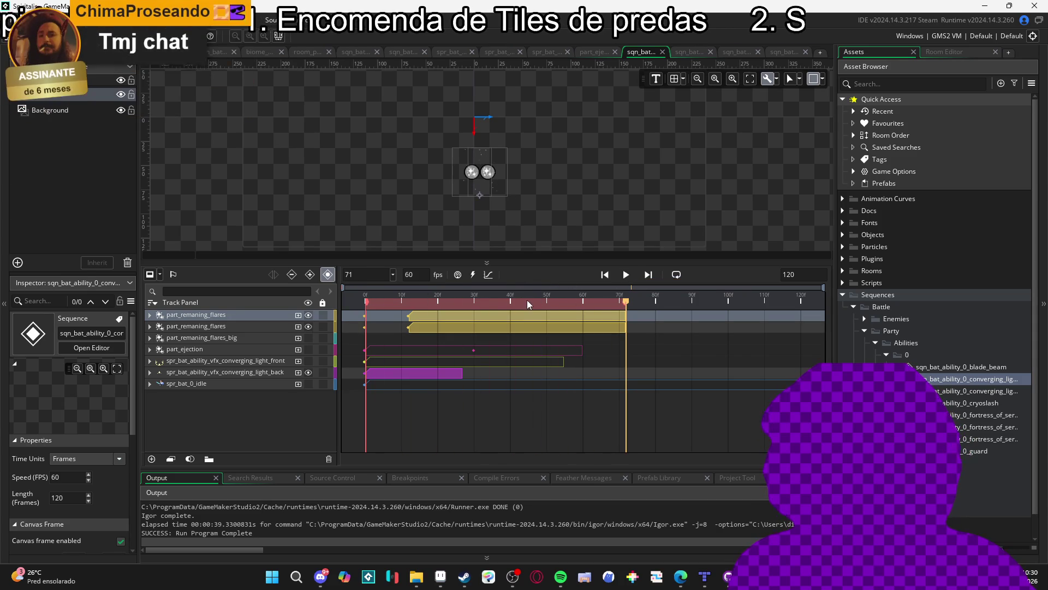
click(627, 275)
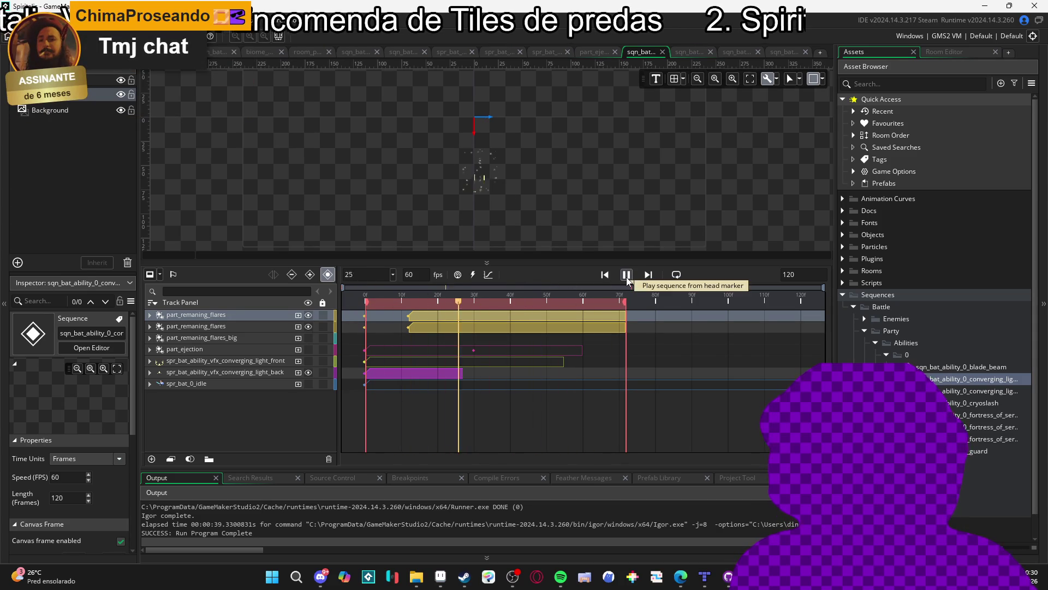
click(308, 326)
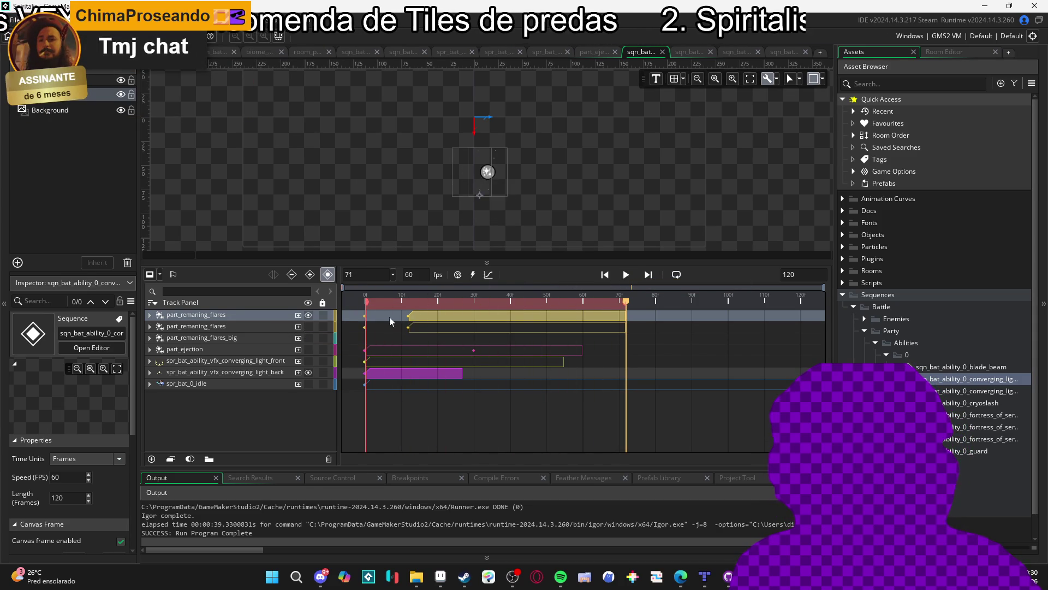
click(626, 275)
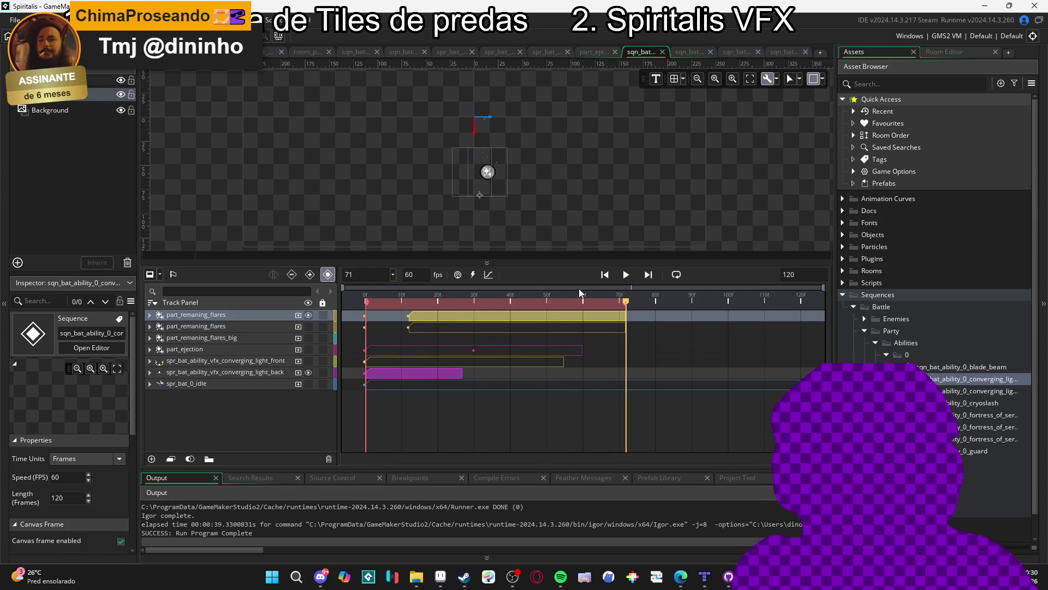
click(626, 275)
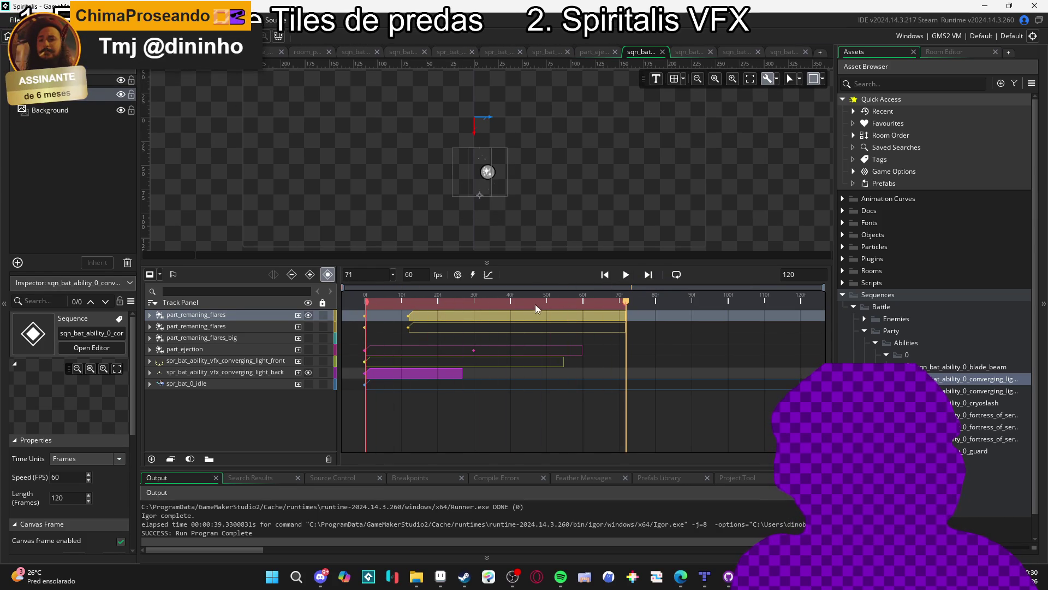
key(space)
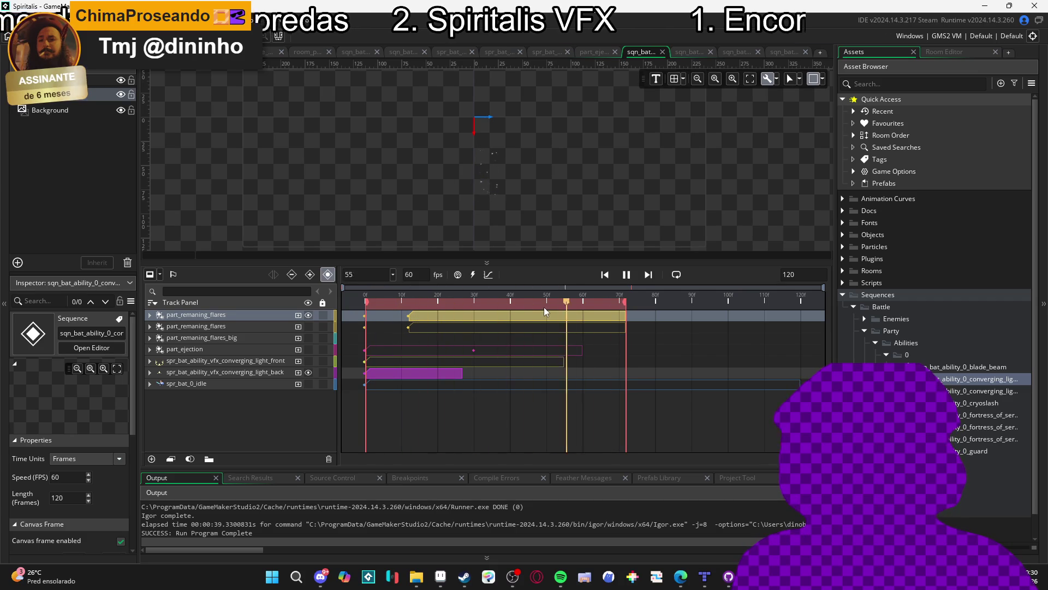
key(space)
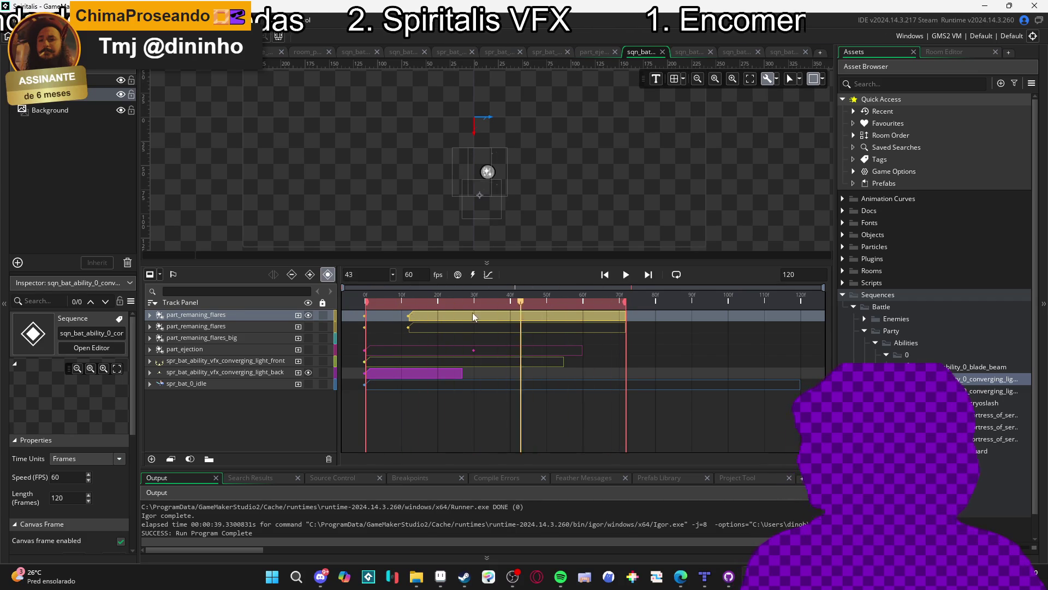
Enlarge the canvas by shrinking the timeline, replay from frame 0 and rewind
scroll(490, 185, up, 2)
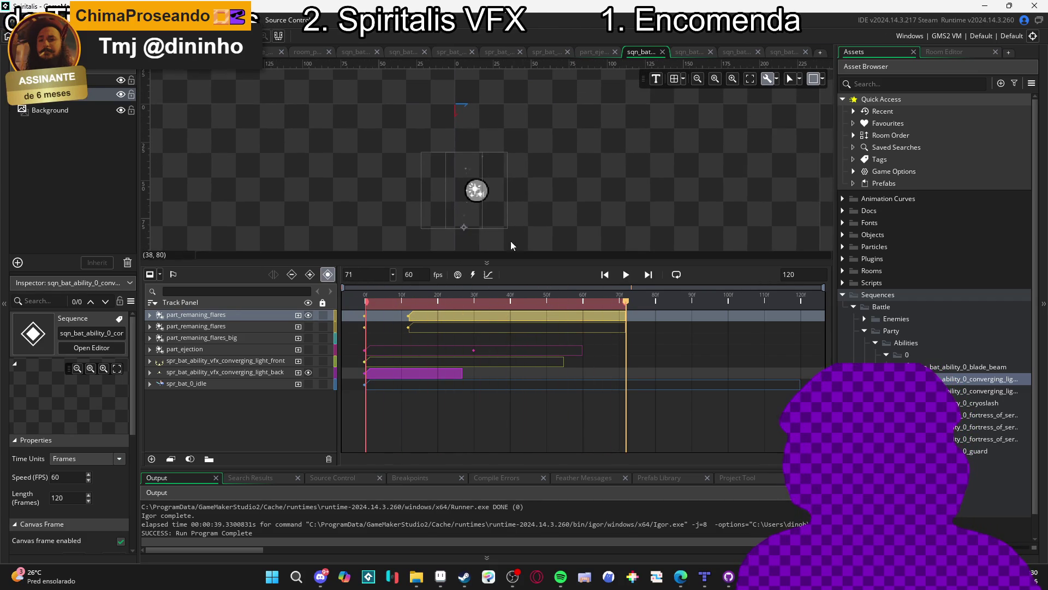
drag(542, 269, 543, 326)
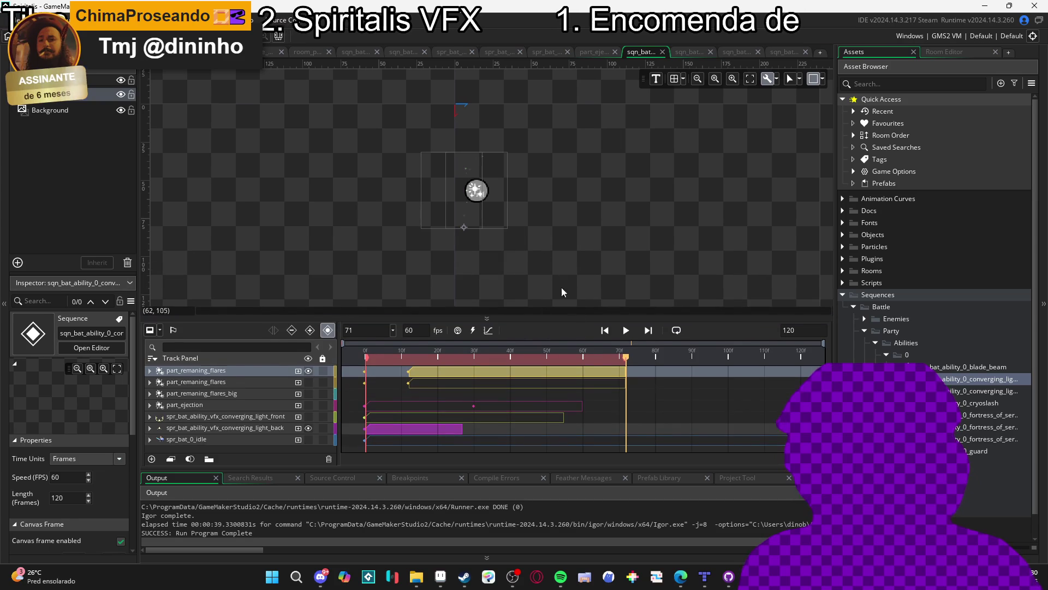
key(Home)
key(space)
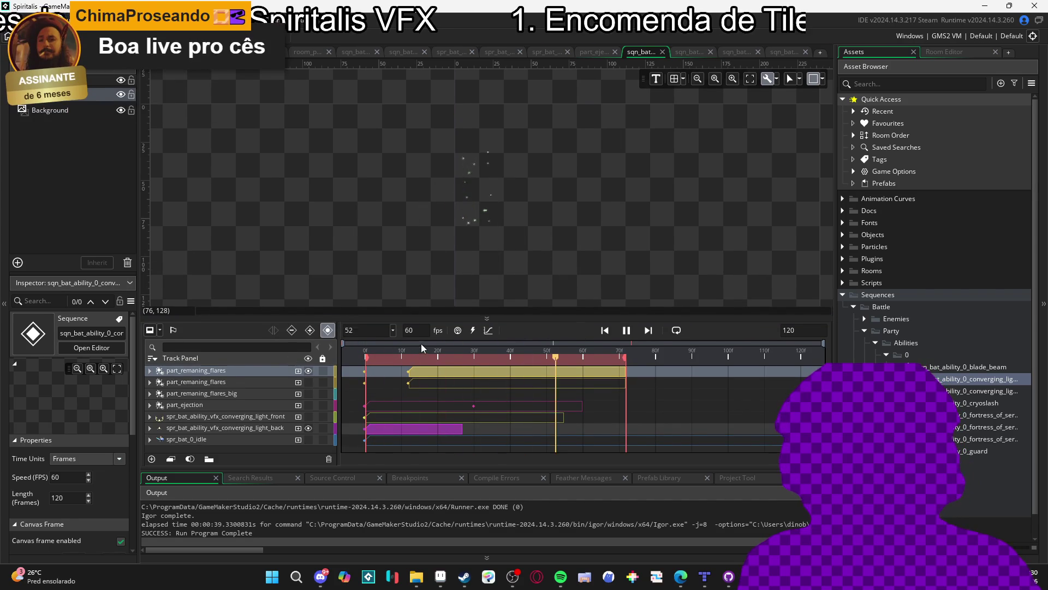
key(space)
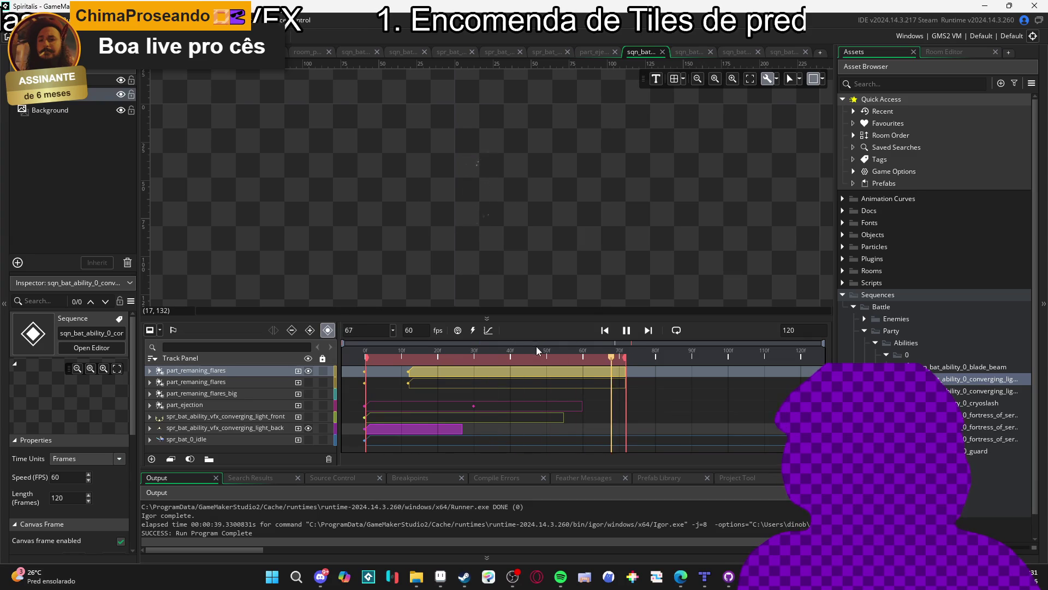
click(348, 356)
At frame 31, drag the part_remaning_flares emitter about 16 px left and check its Position track
drag(348, 355, 480, 357)
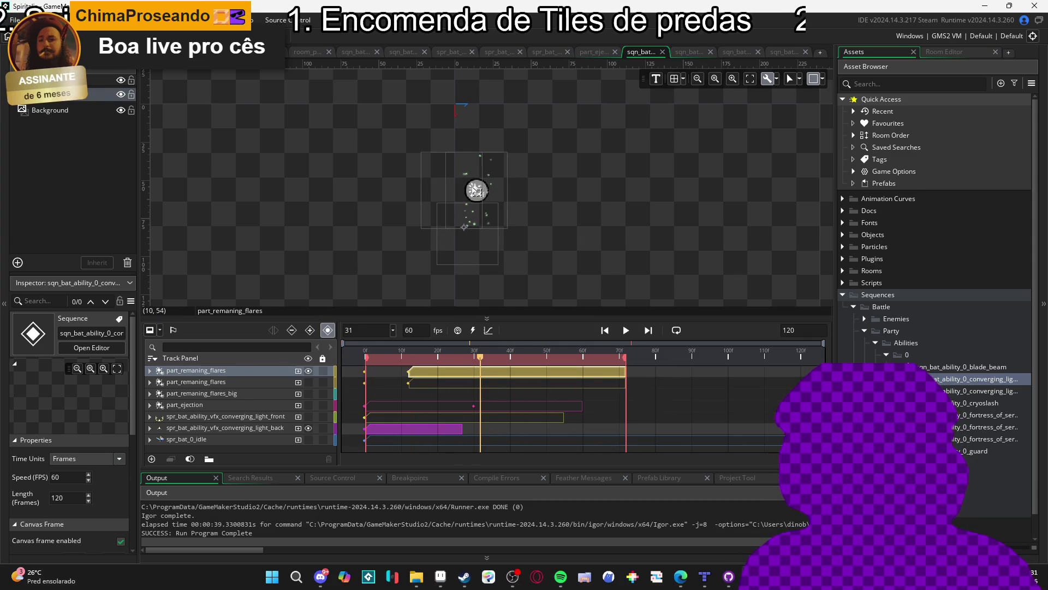
click(245, 372)
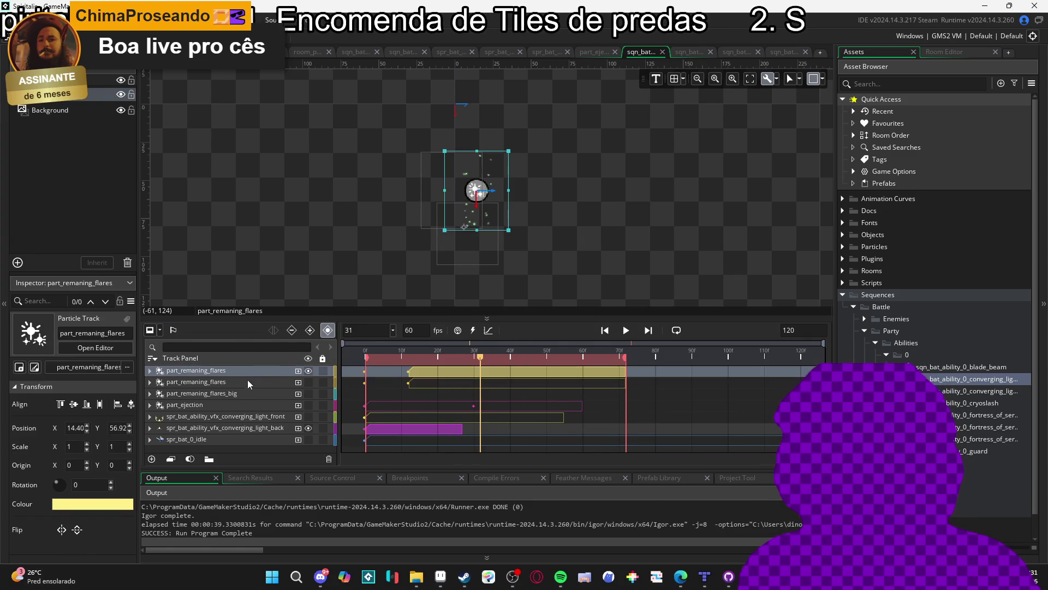
drag(484, 207, 476, 207)
key(space)
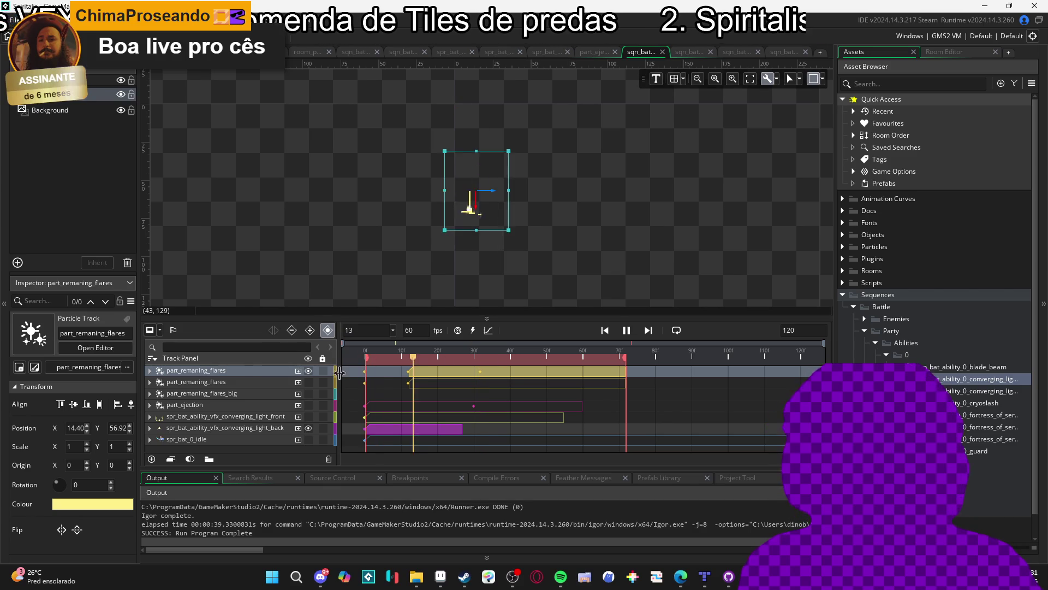
click(150, 370)
click(408, 396)
click(409, 394)
key(space)
key(space)
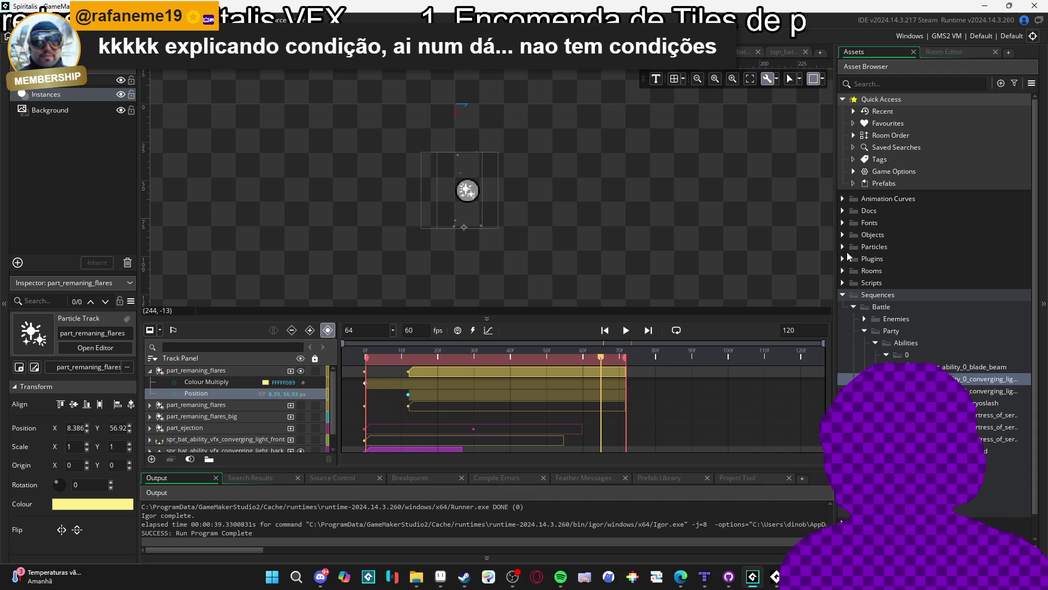
Preview the sequence, then delete the duplicate part_remaning_flares track
click(626, 330)
click(626, 331)
key(space)
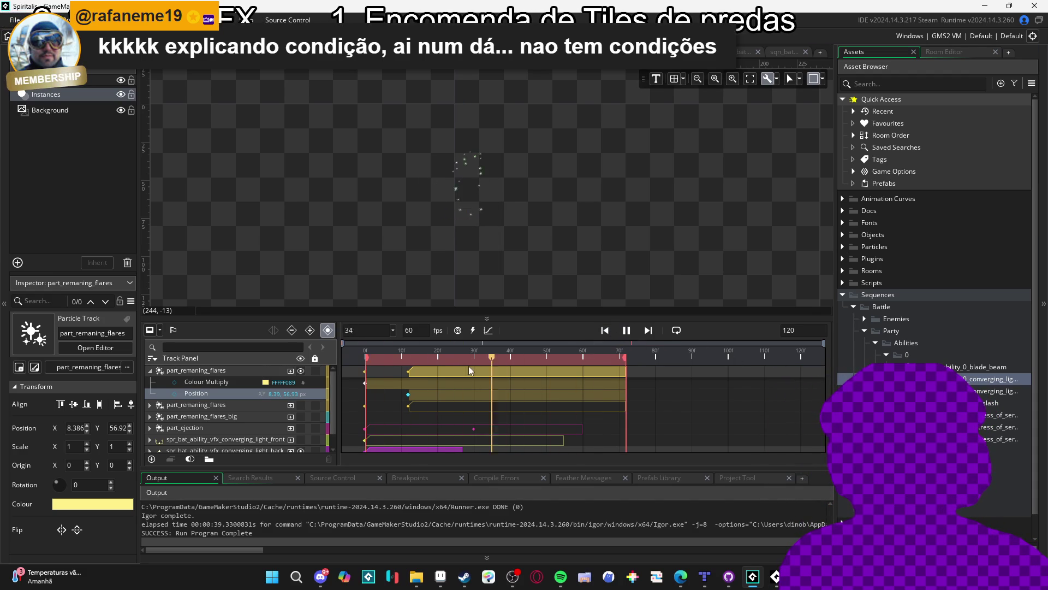
key(space)
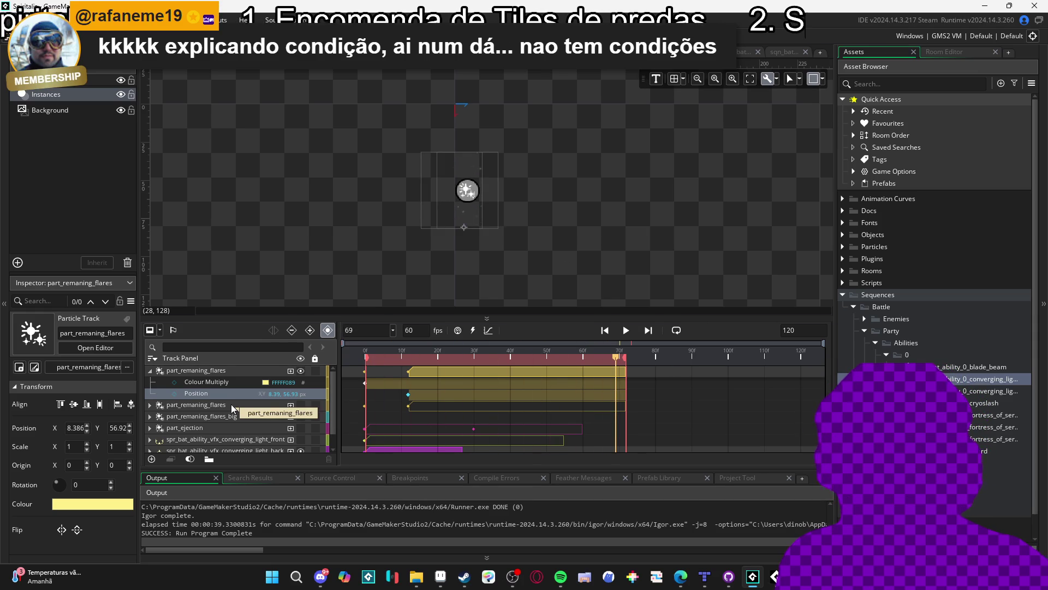
click(231, 372)
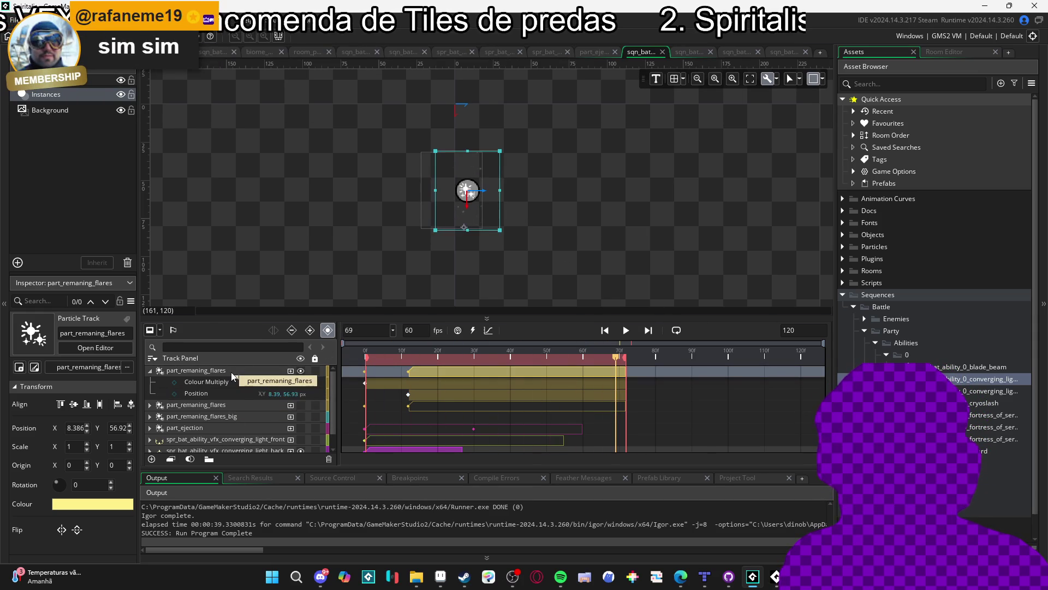
click(248, 416)
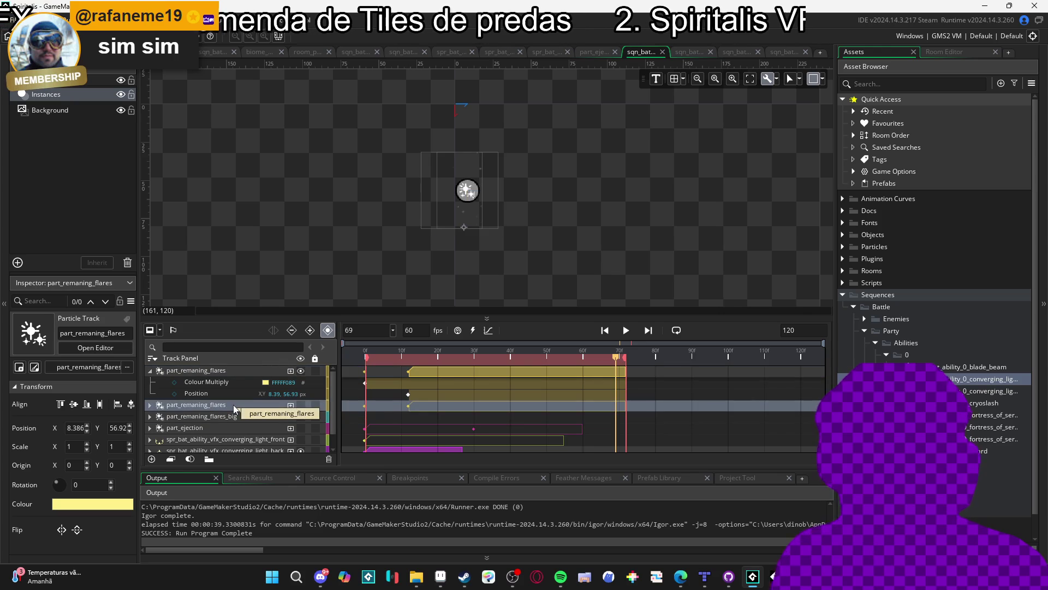
key(Delete)
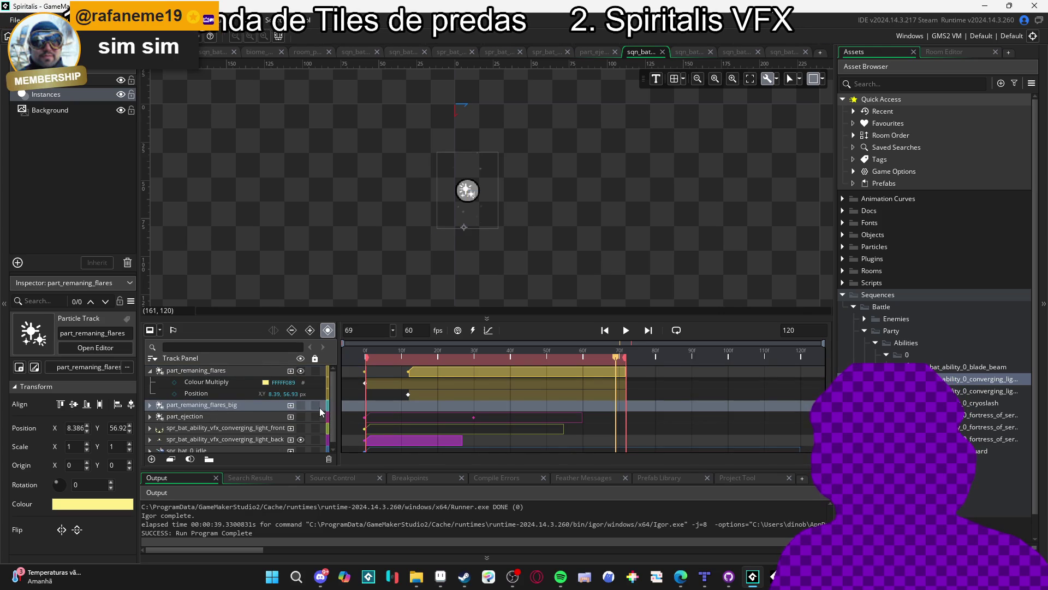
key(space)
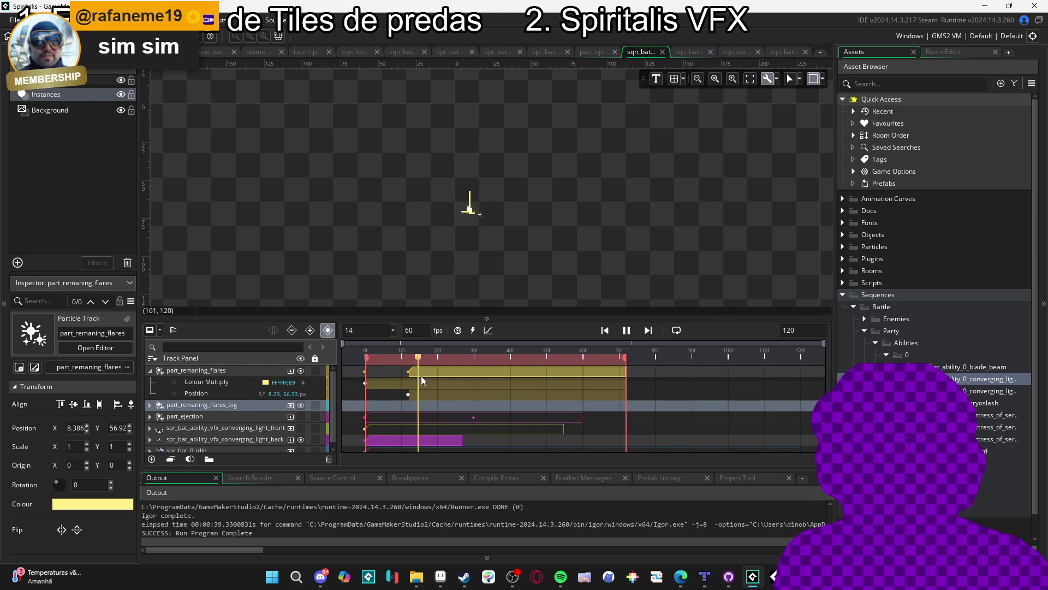
key(space)
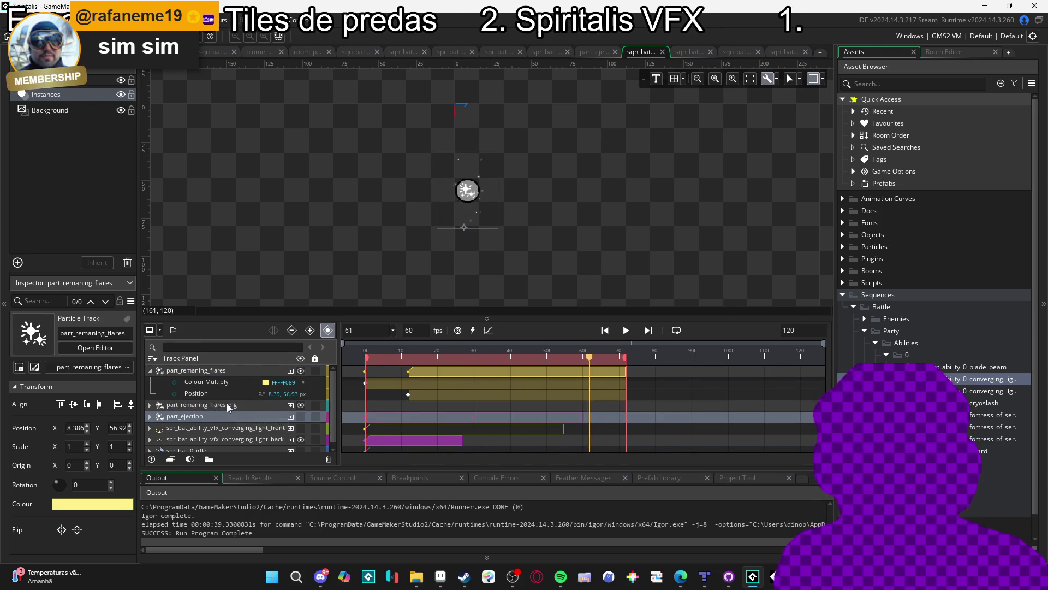
Delete the part_remaning_flares_big and part_ejection tracks and replay the result
key(Delete)
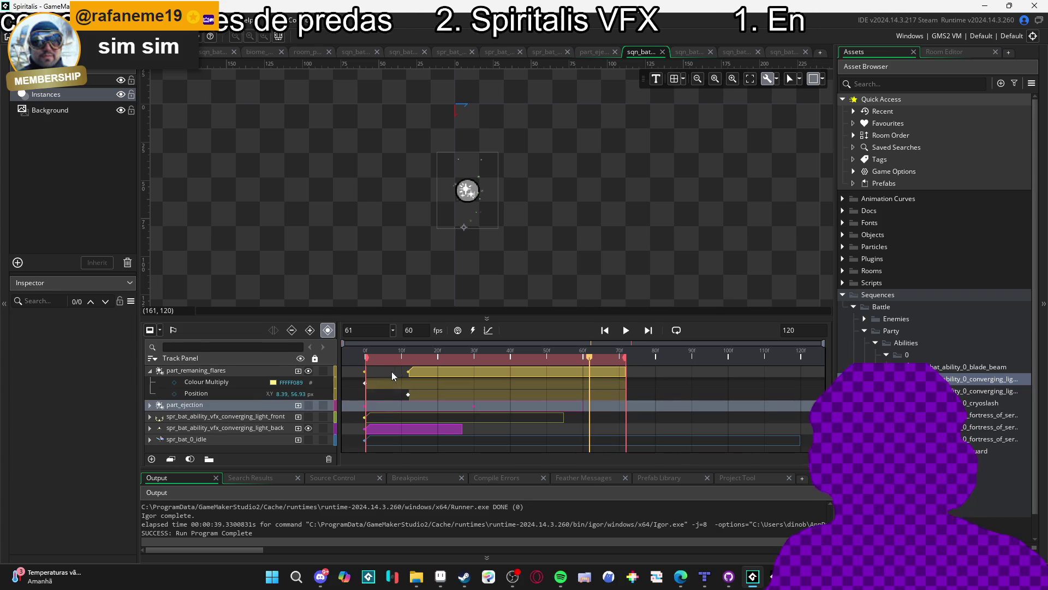
key(space)
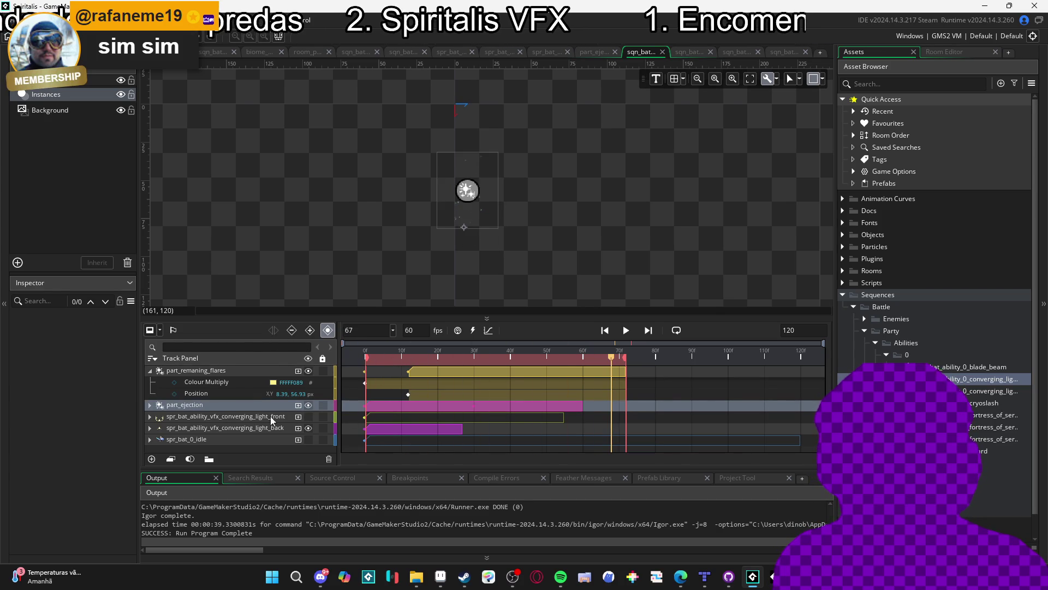
click(238, 405)
key(Delete)
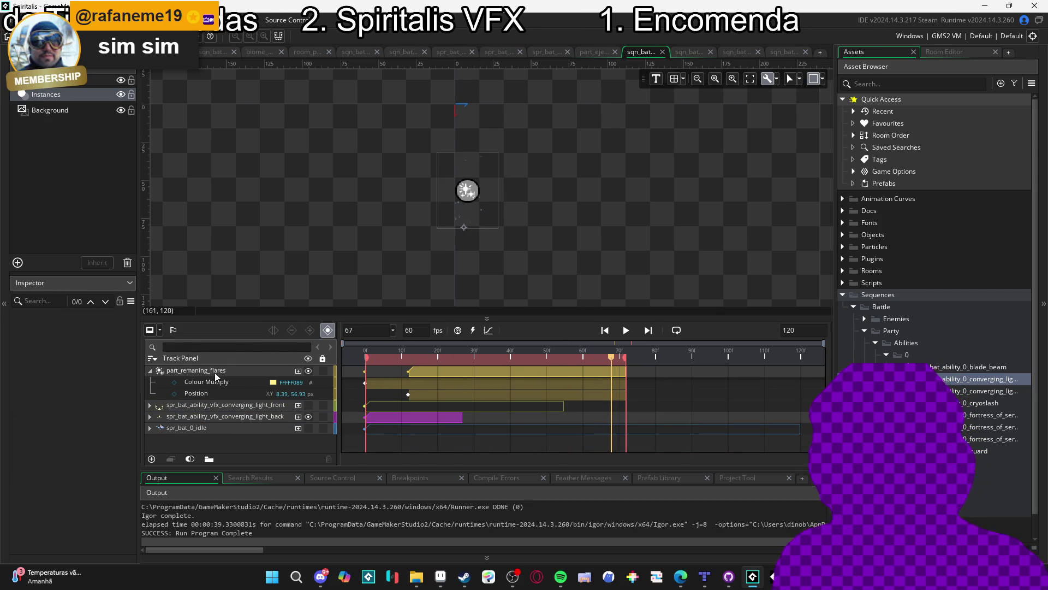
click(214, 371)
key(space)
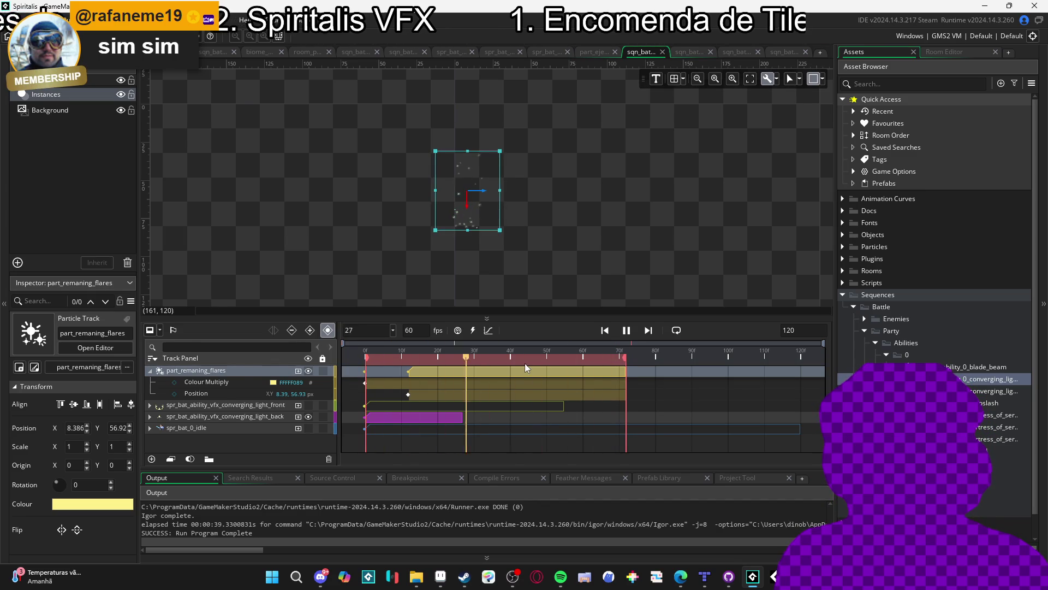
mouse_move(836, 414)
mouse_down()
mouse_move(667, 414)
mouse_move(814, 413)
mouse_up()
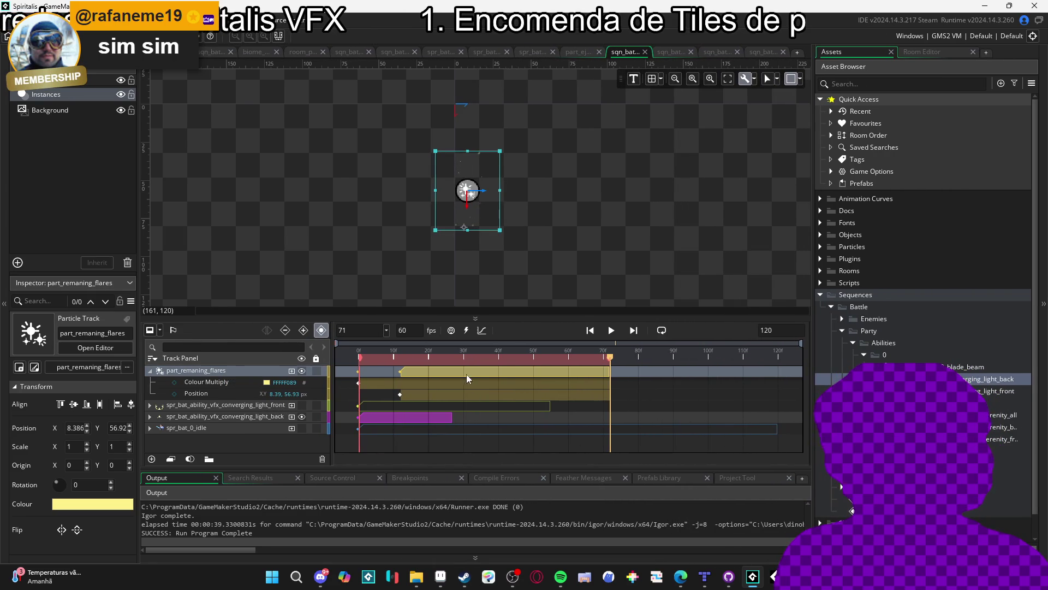
Open and play sqn_bat_ability_0_converging_light_front, then build and run the game with F5
click(302, 370)
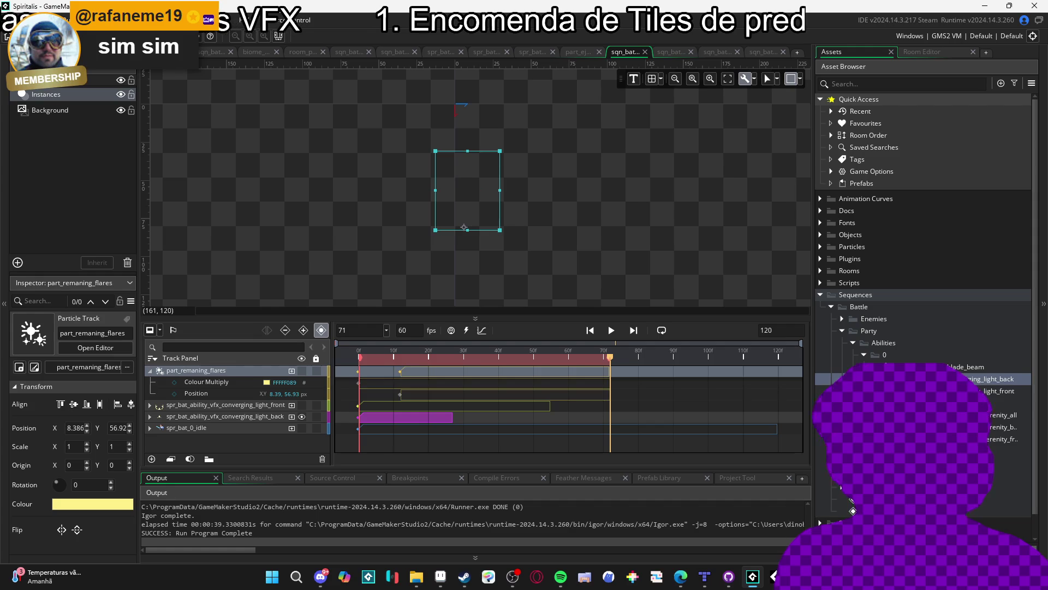
double_click(961, 390)
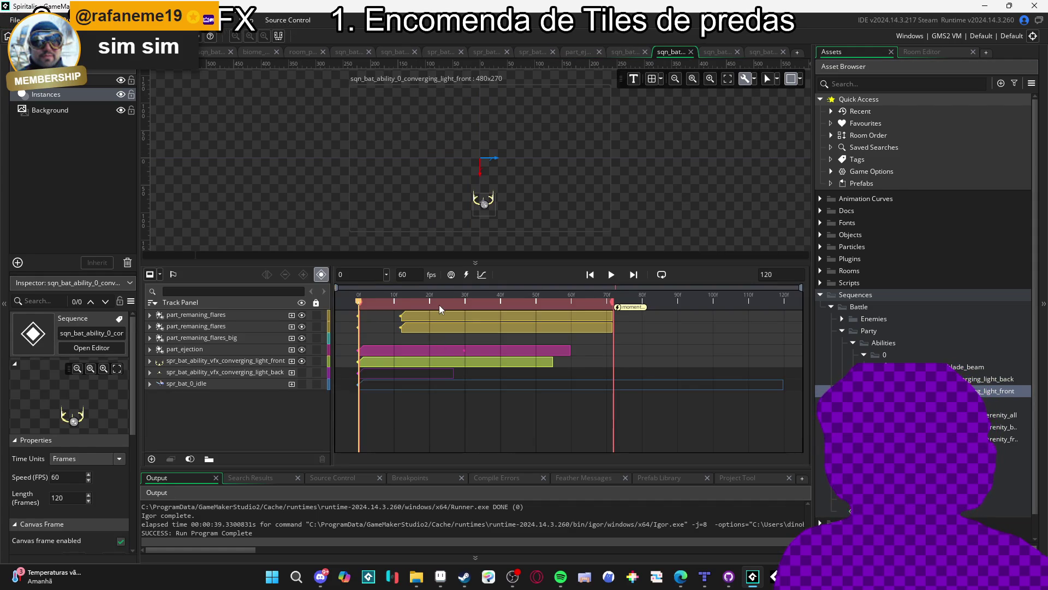
key(space)
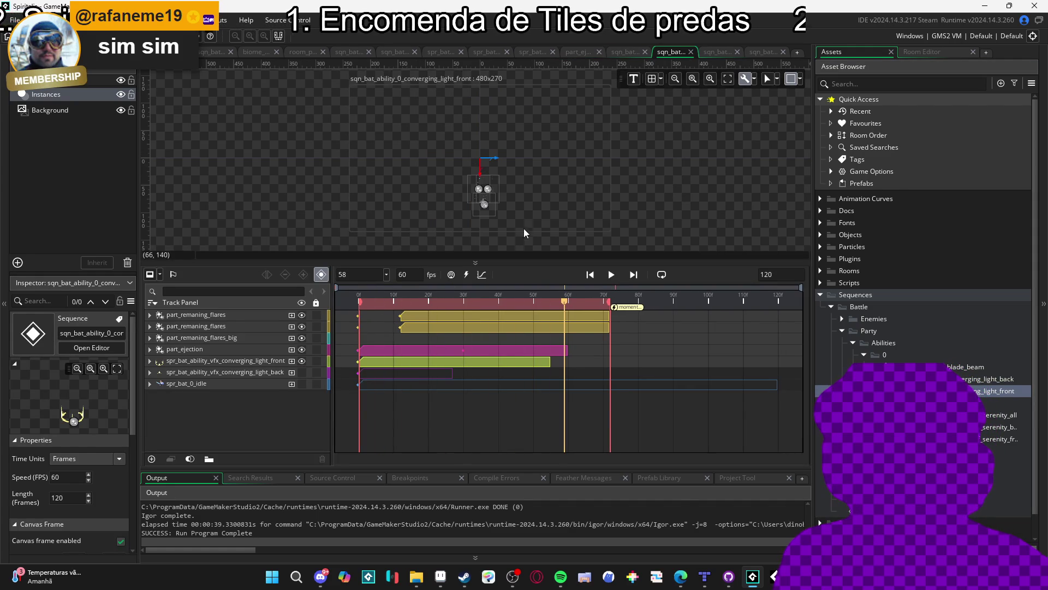
key(space)
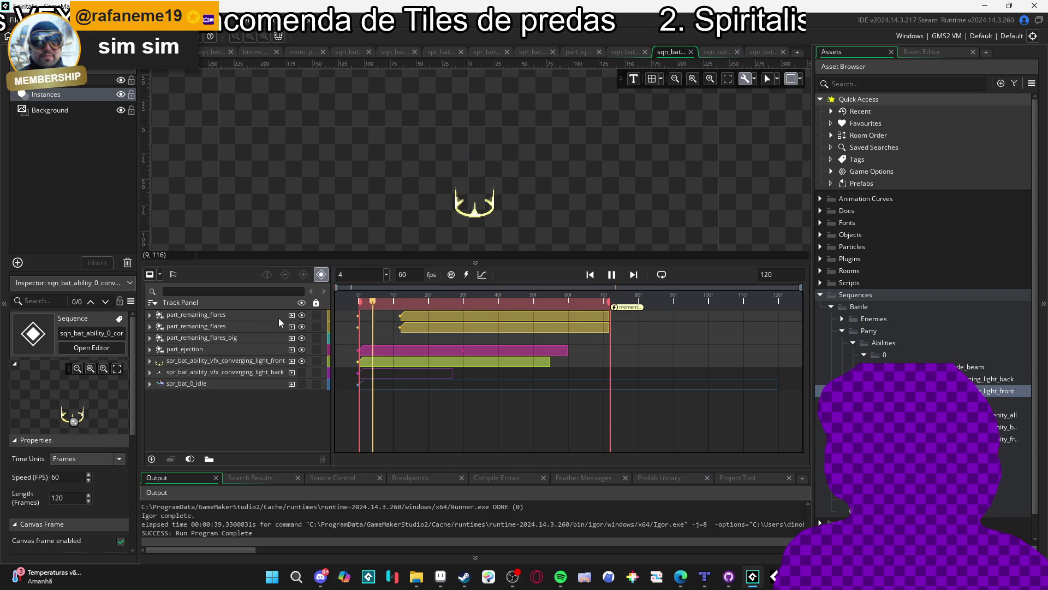
key(space)
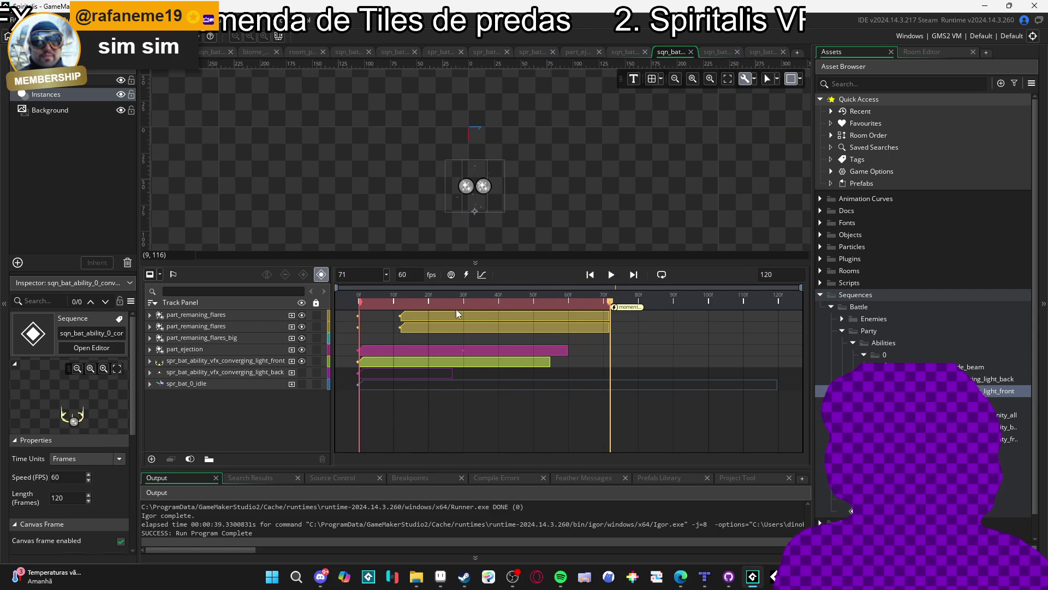
key(space)
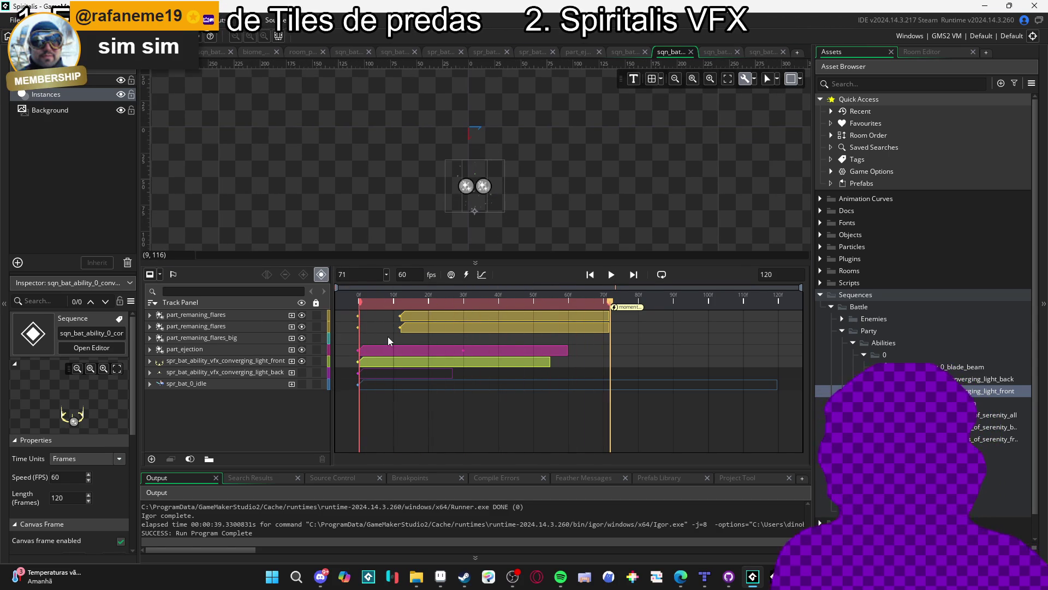
key(F5)
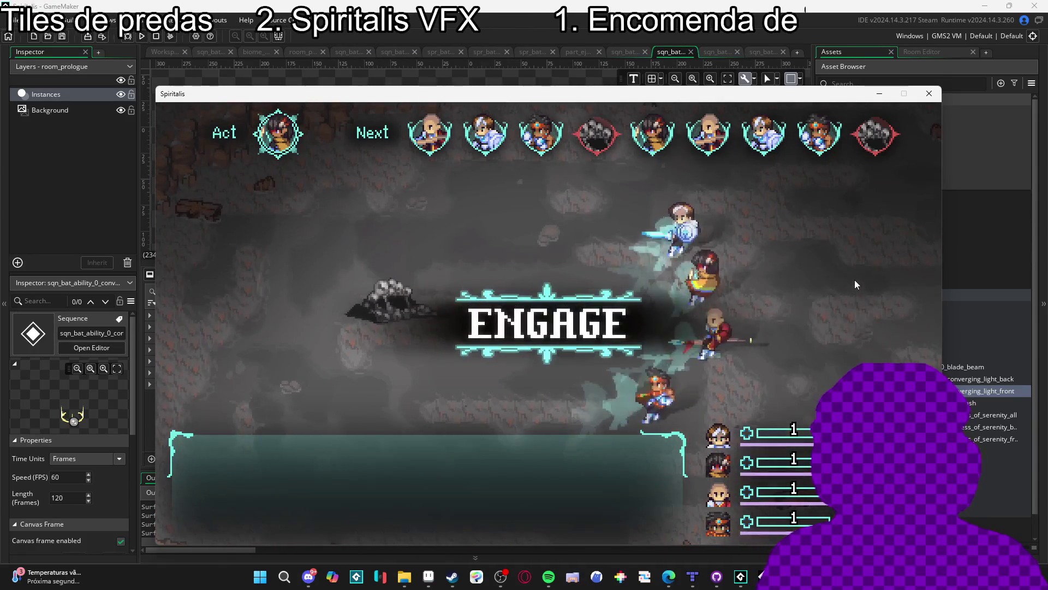
In battle, have two party members defend, then cast Converging light on another party member
key(Down)
key(Down)
key(Down)
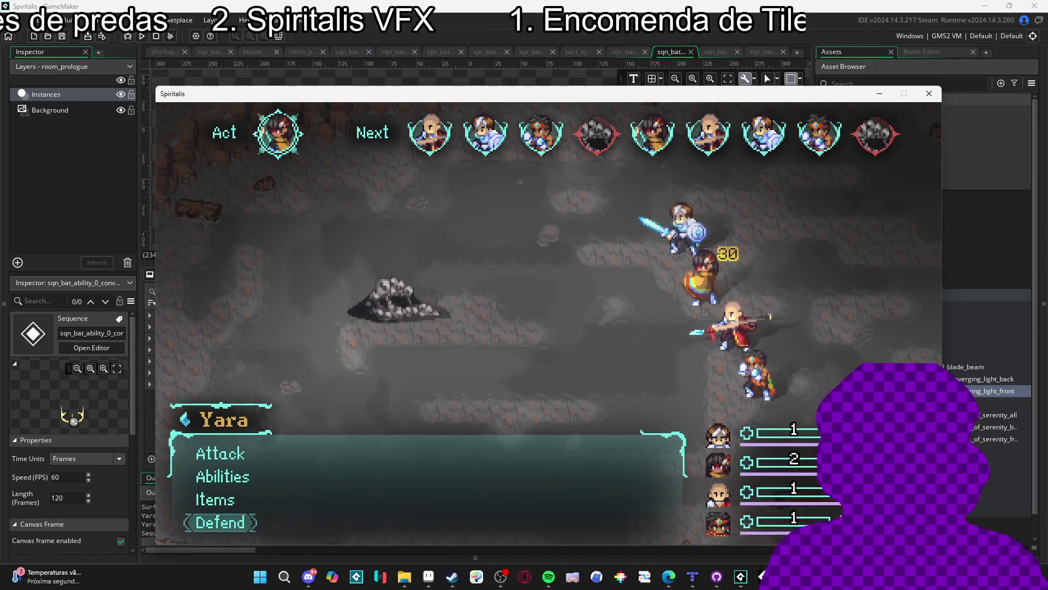
key(Return)
key(Down)
key(Down)
key(Down)
key(Return)
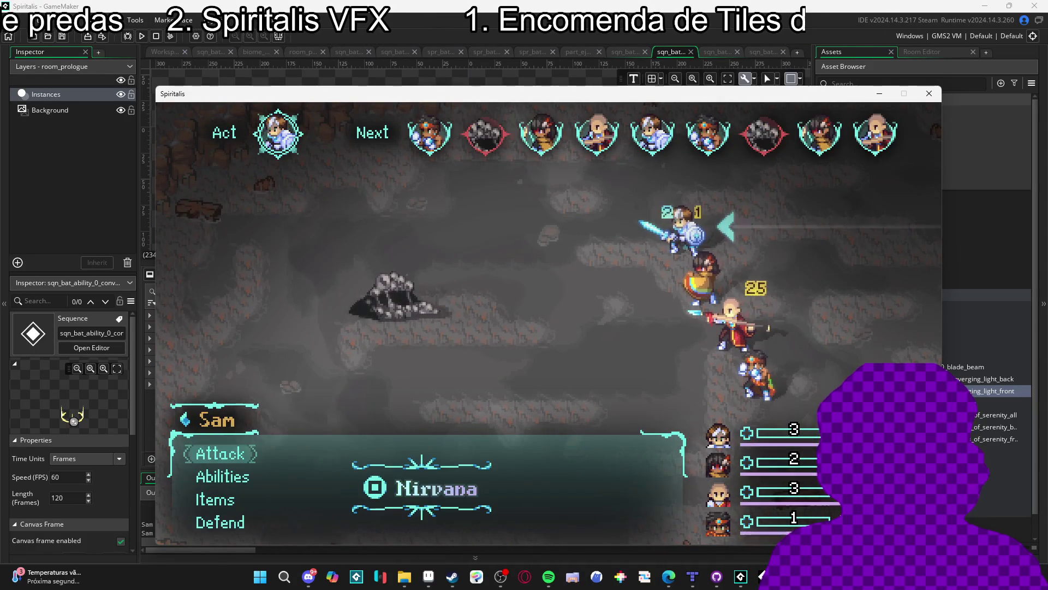
key(Down)
key(Return)
key(Down)
key(Down)
key(Return)
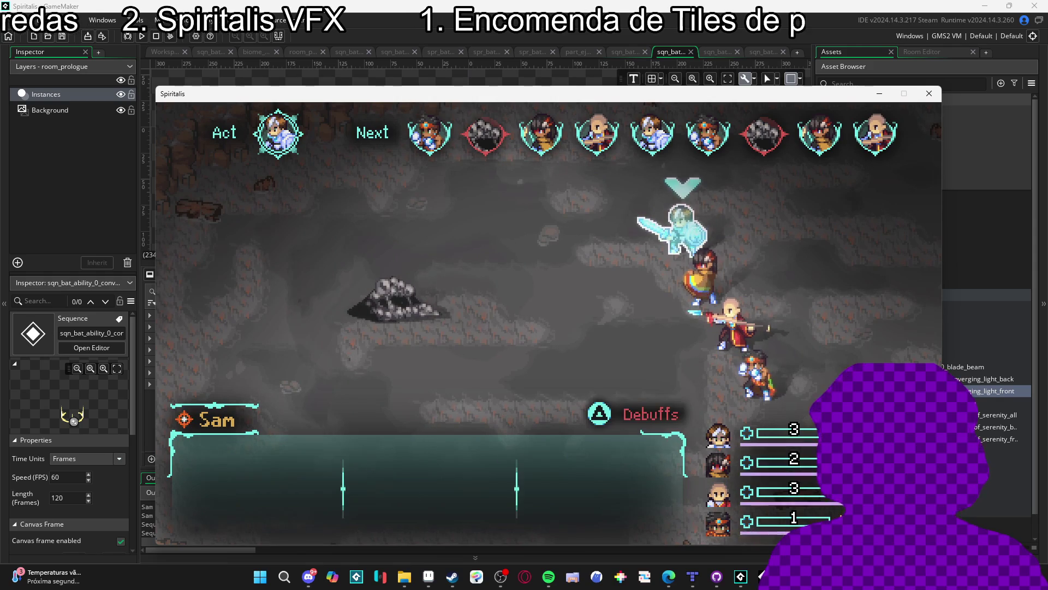
key(Down)
key(Return)
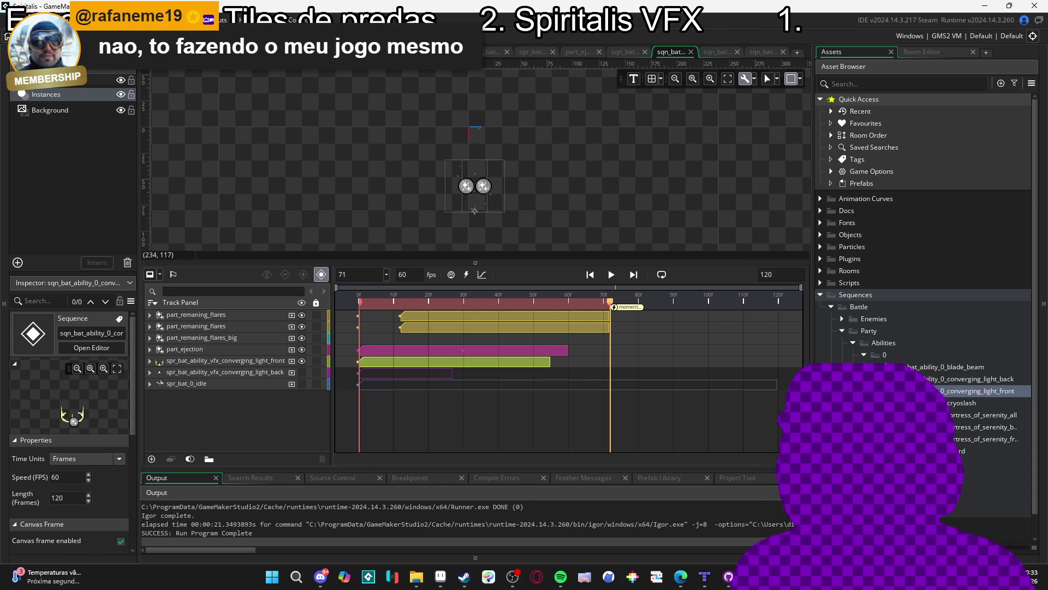
Open the cryoslash, fortress of serenity and other party ability sequences
double_click(961, 402)
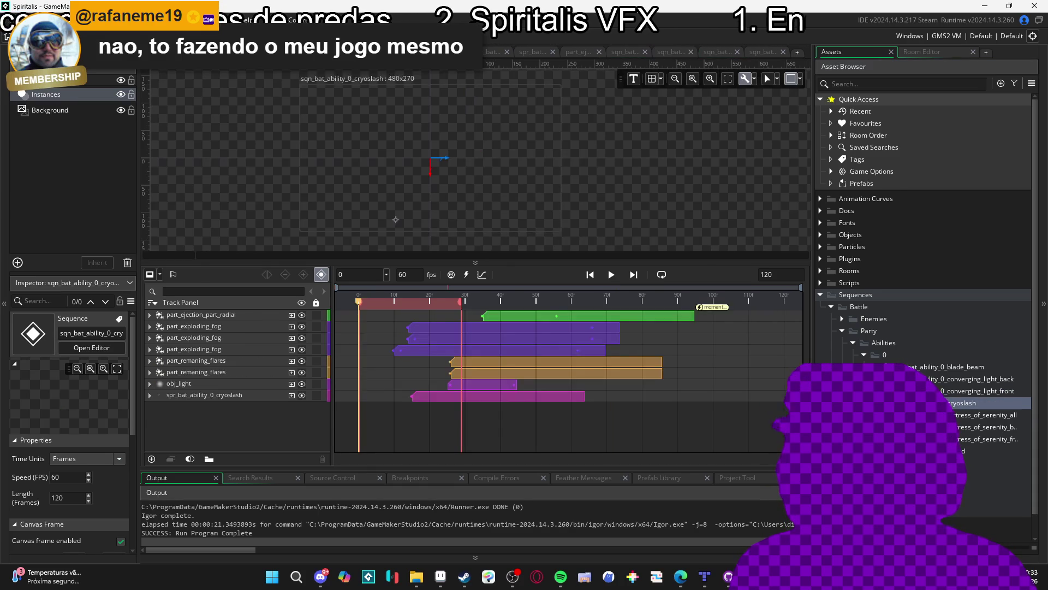
double_click(982, 414)
double_click(978, 391)
double_click(977, 378)
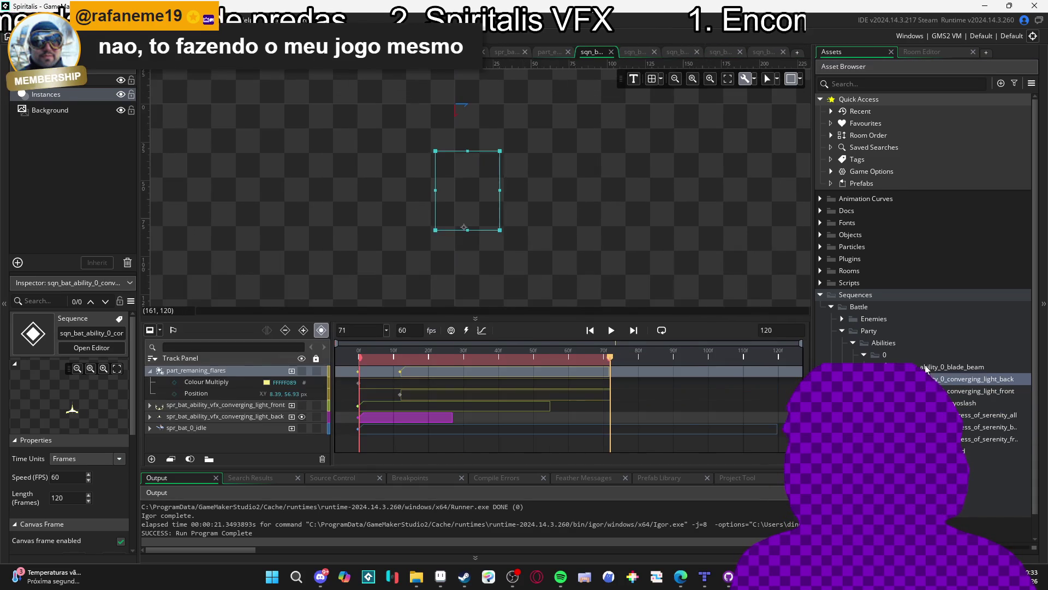
Open blade beam, return to converging light front, and replay it from frame 0
double_click(966, 366)
double_click(977, 390)
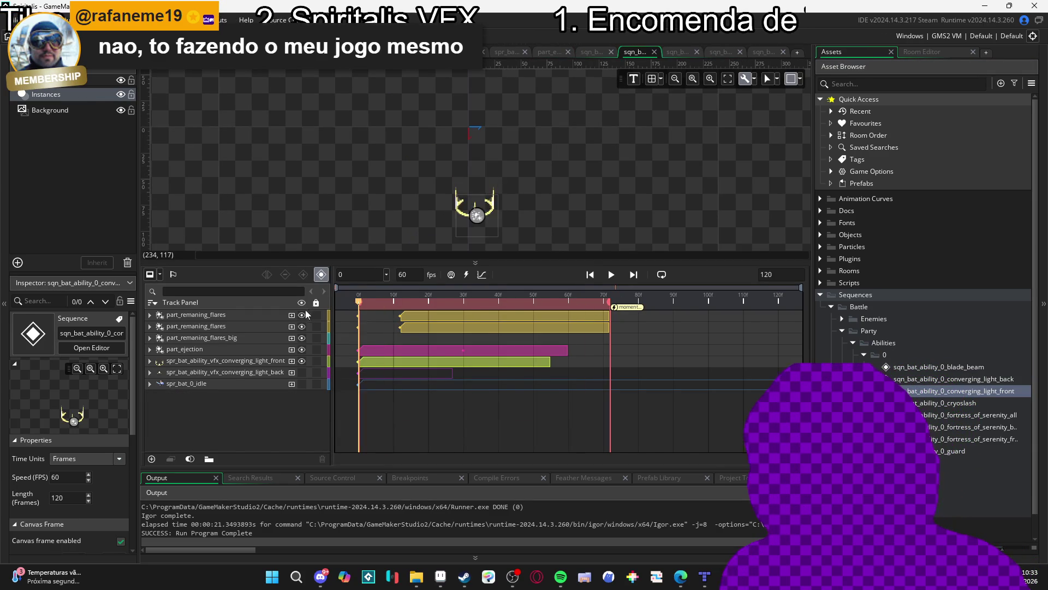
mouse_move(581, 303)
mouse_down()
mouse_move(292, 313)
mouse_move(561, 282)
mouse_move(297, 290)
mouse_move(546, 289)
mouse_move(263, 309)
mouse_up()
key(space)
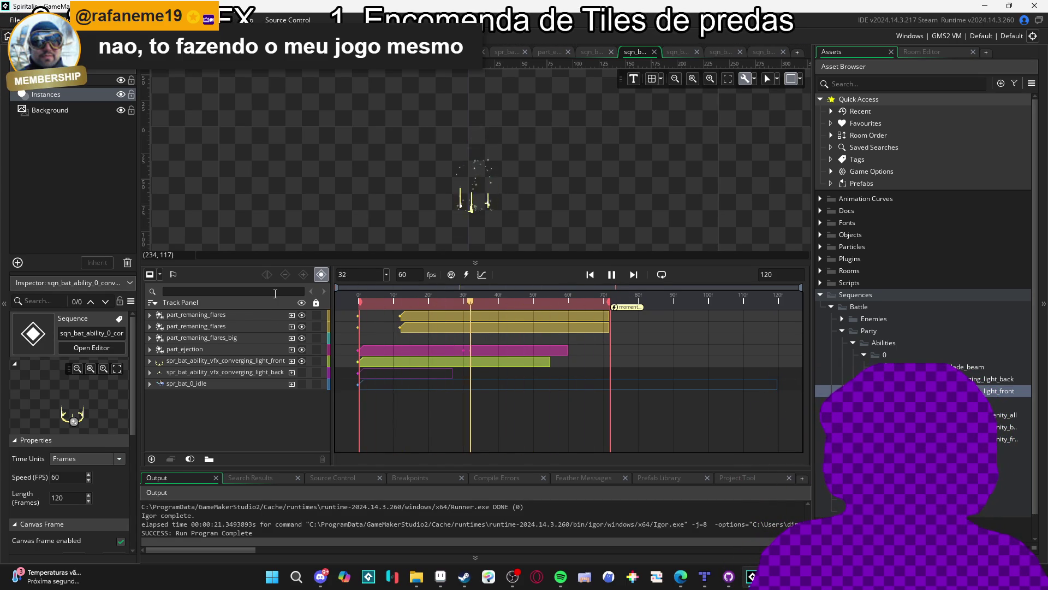
key(space)
key(End)
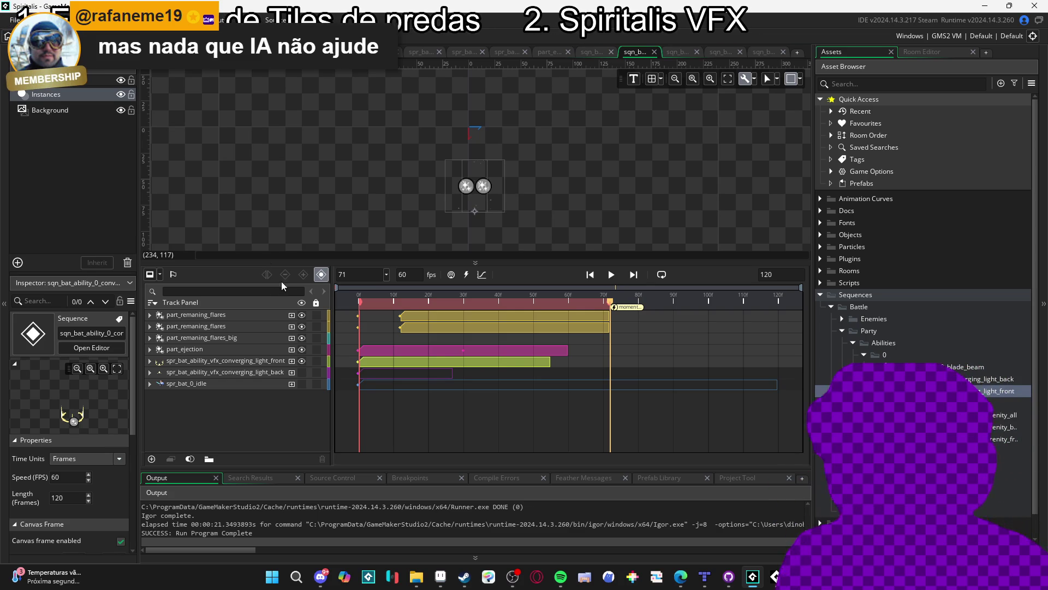
click(610, 275)
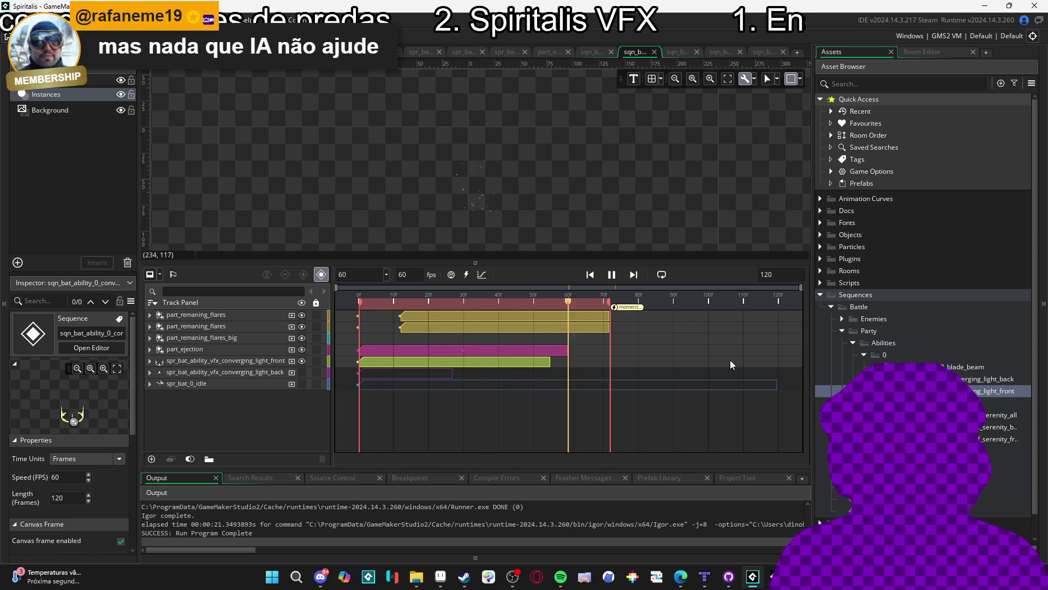
Browse the fortress of serenity sequences, open aqua sphere, and run the game with F5
double_click(999, 402)
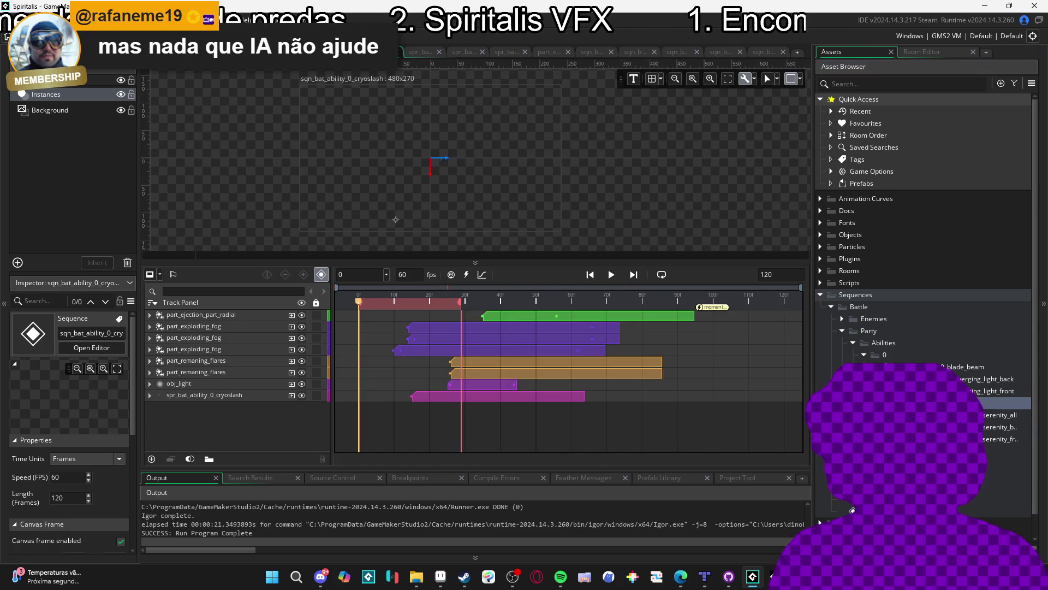
double_click(999, 415)
double_click(999, 426)
double_click(999, 438)
double_click(999, 451)
double_click(999, 390)
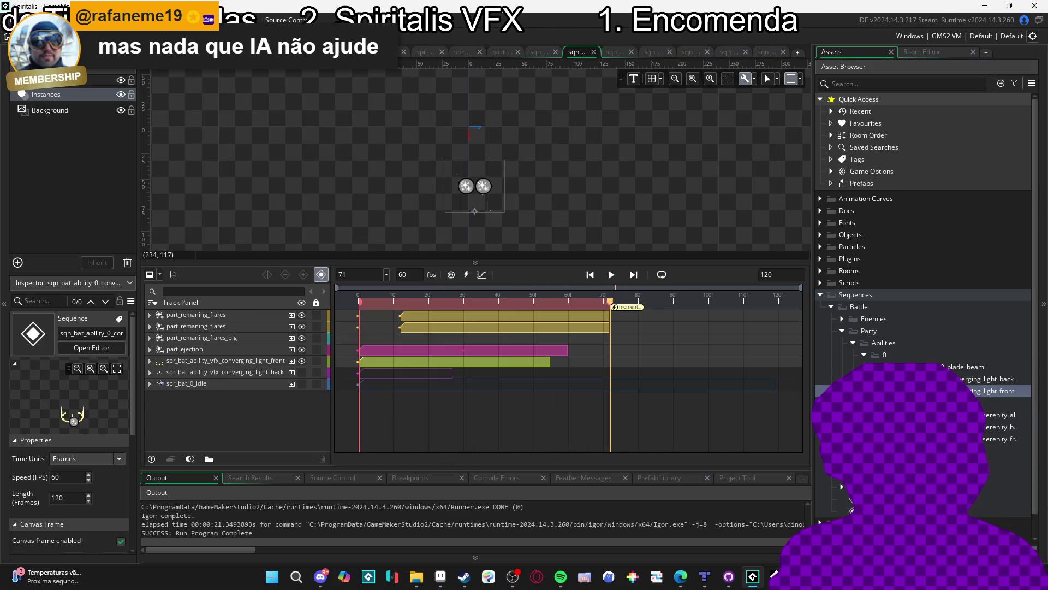
double_click(983, 438)
key(F5)
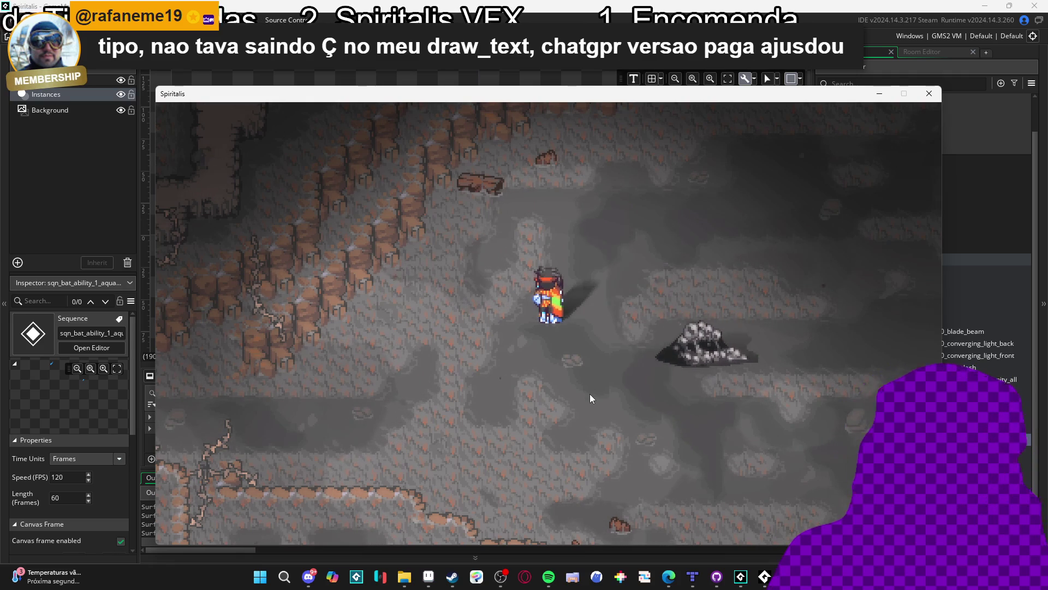
Walk the party through the cave until it runs into an enemy encounter
key(Down)
key(Right)
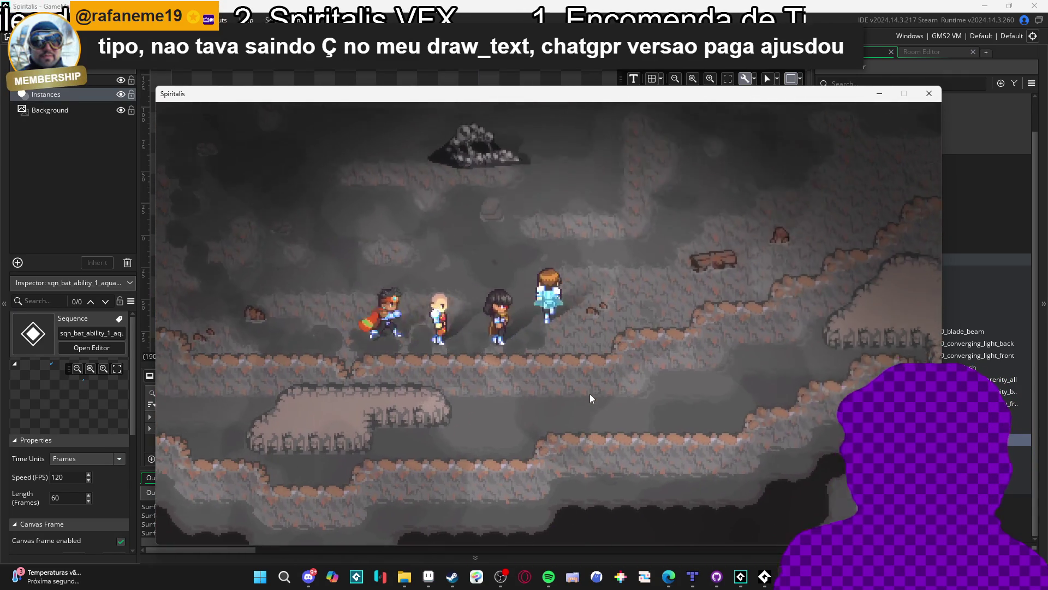
key(Up)
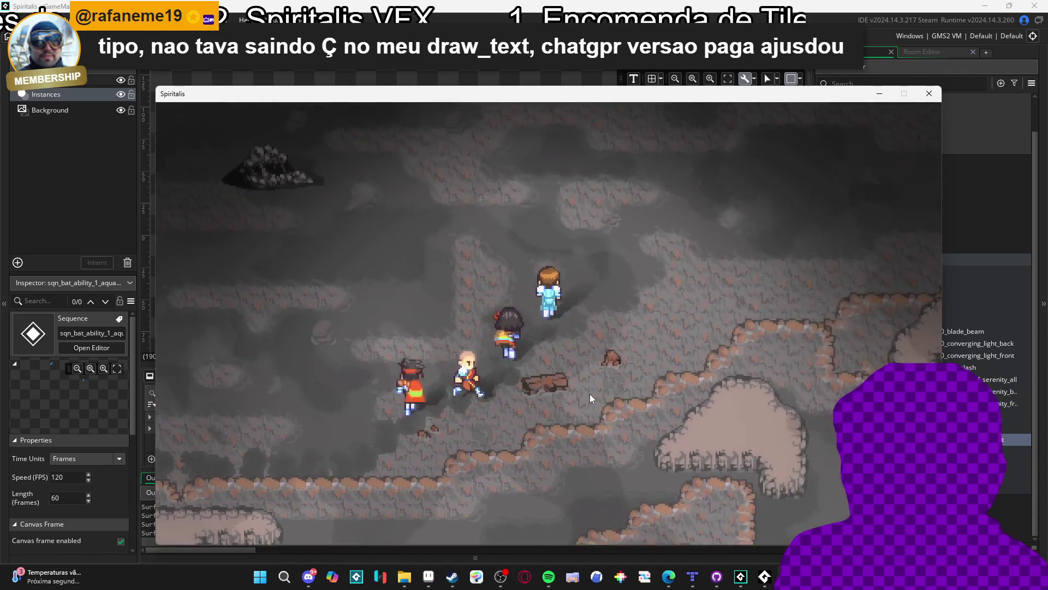
key(Left)
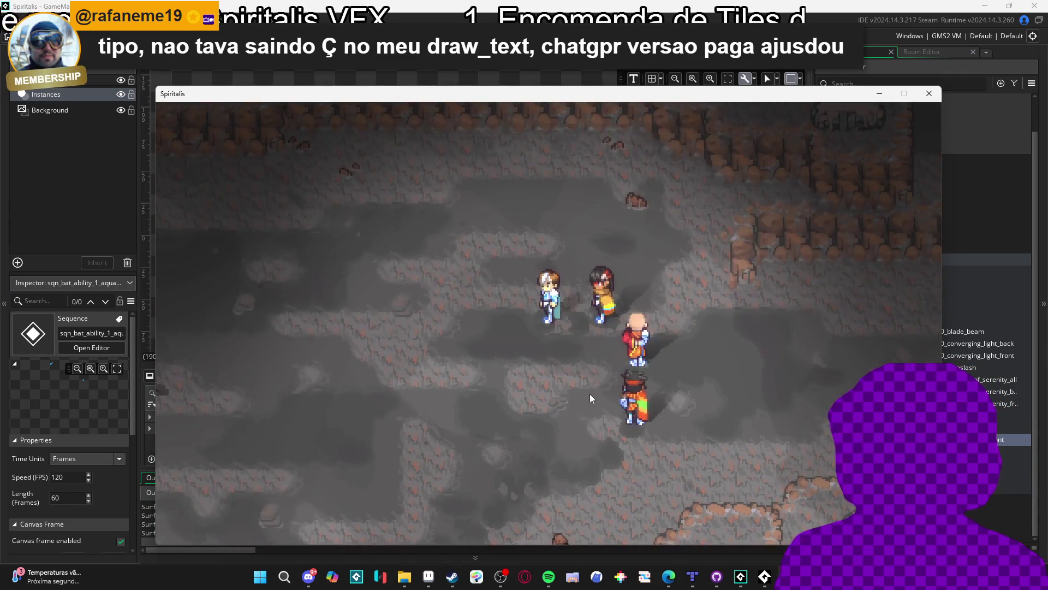
key(Left)
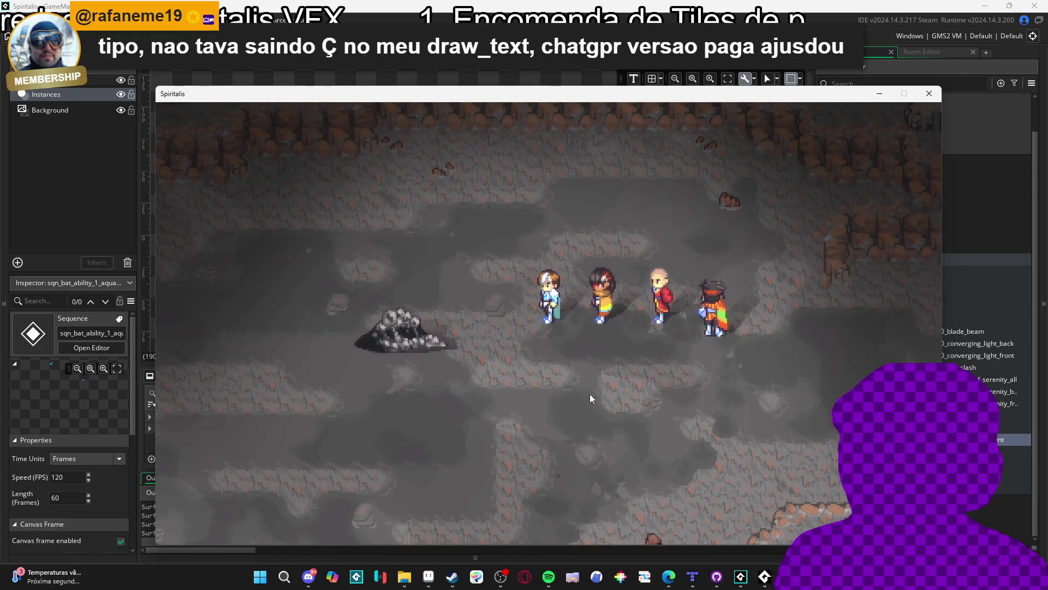
key(Left)
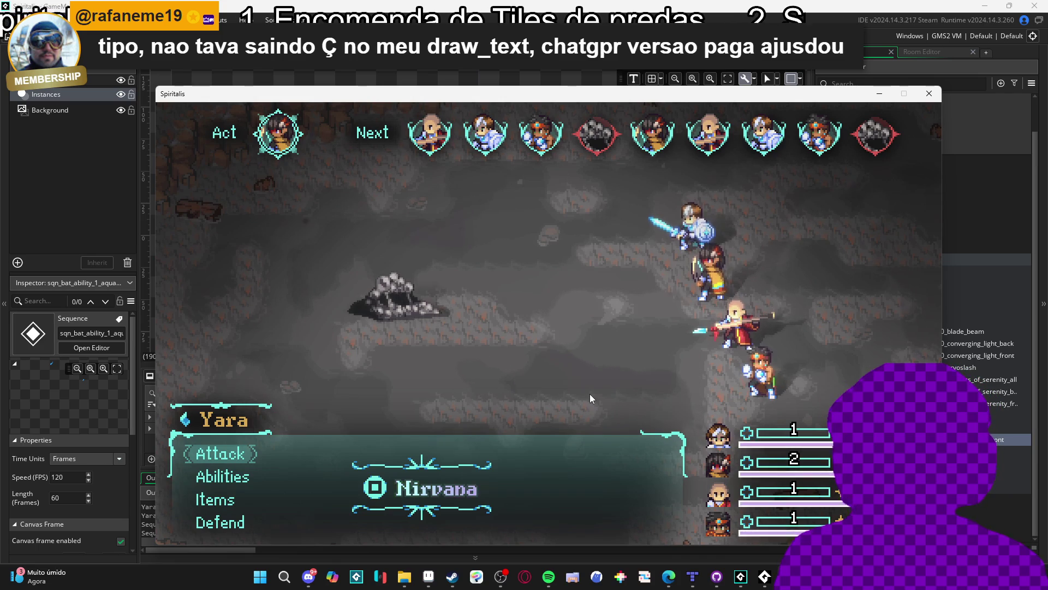
Choose Abilities > Aqua sphere and cast it on the rock creature
key(Down)
key(Up)
key(Up)
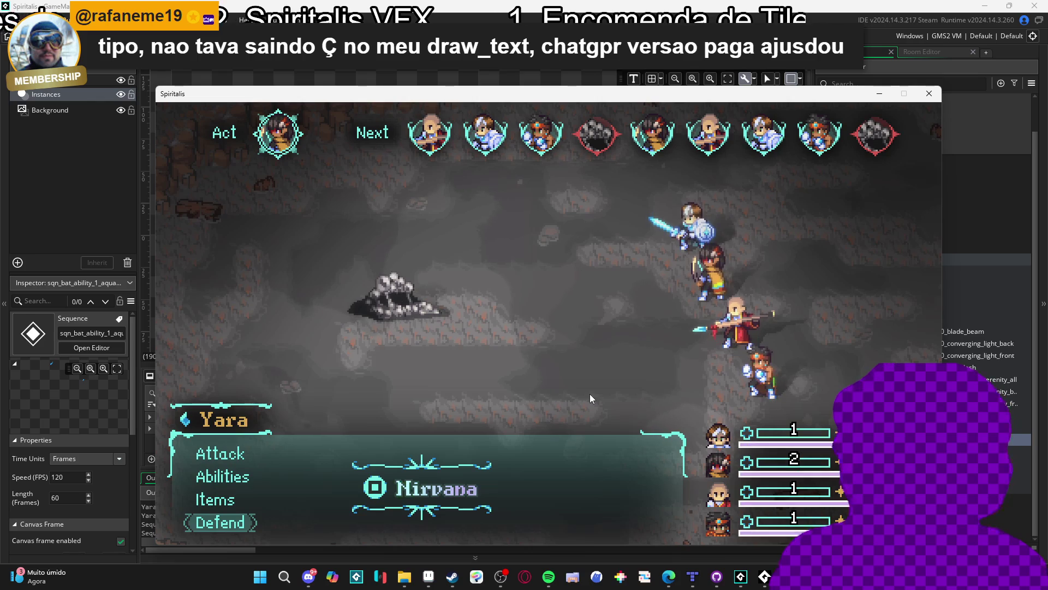
key(Up)
key(Up)
key(Return)
key(Down)
key(Down)
key(Up)
key(Up)
key(Return)
key(Return)
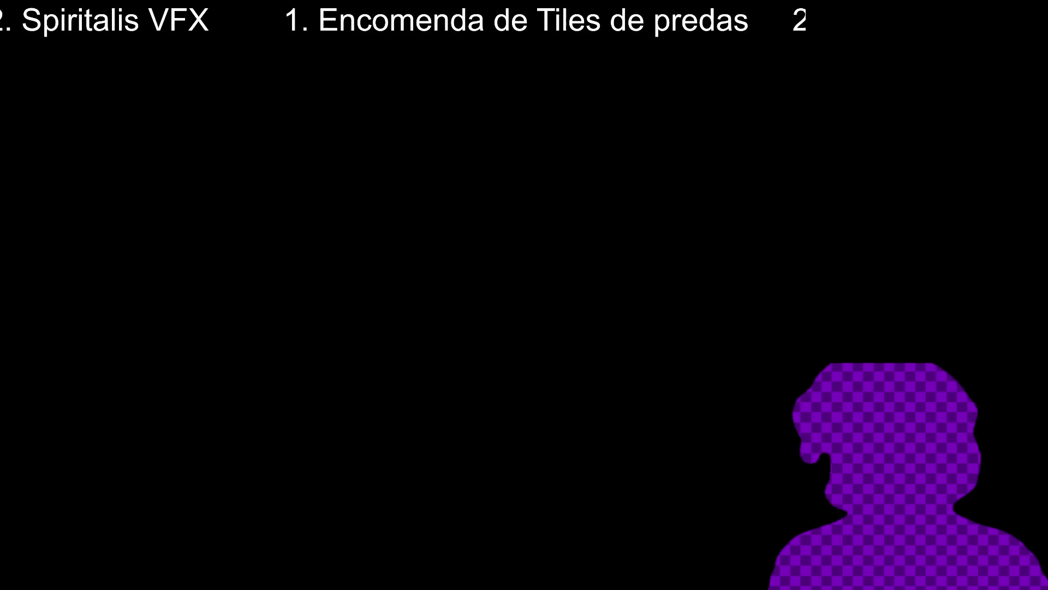
Replace the sequence's 120 fps playback value with 60
key(BackSpace)
key(BackSpace)
key(BackSpace)
text(60)
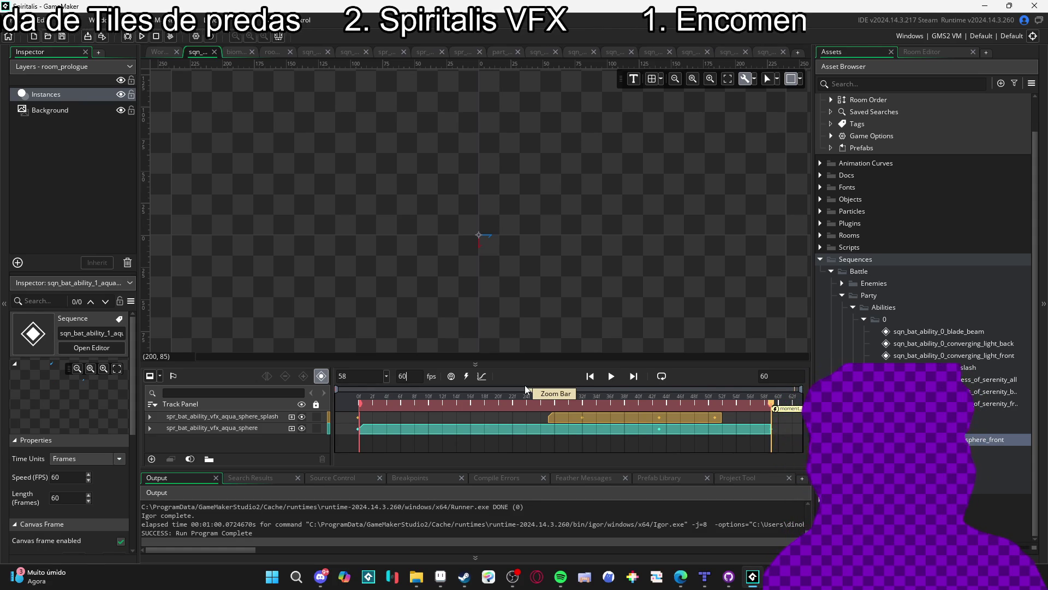
Play, stop and restart the aqua sphere preview several times at 60 fps
click(614, 377)
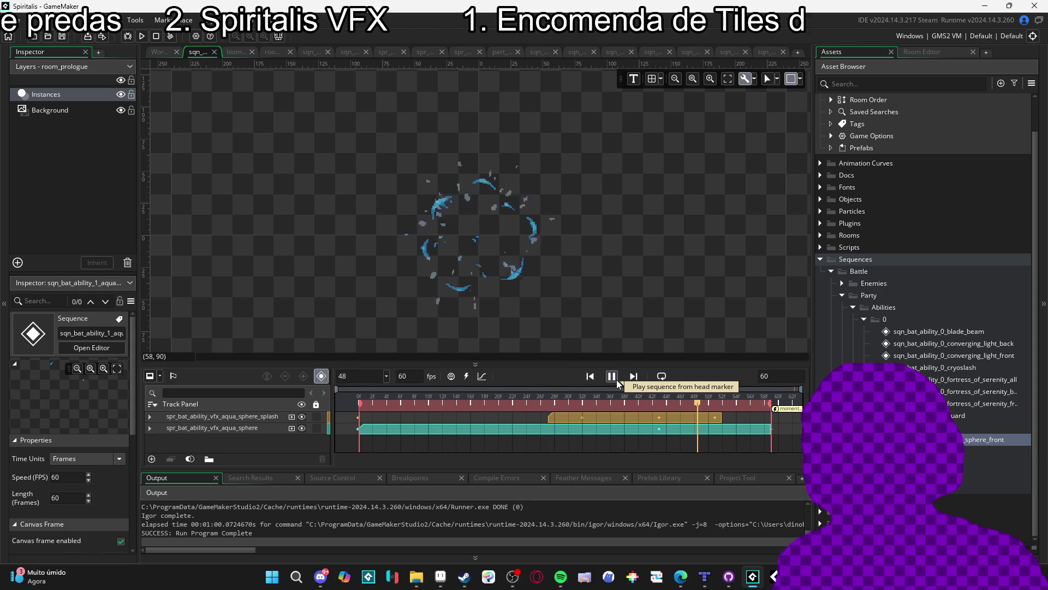
click(616, 383)
click(613, 379)
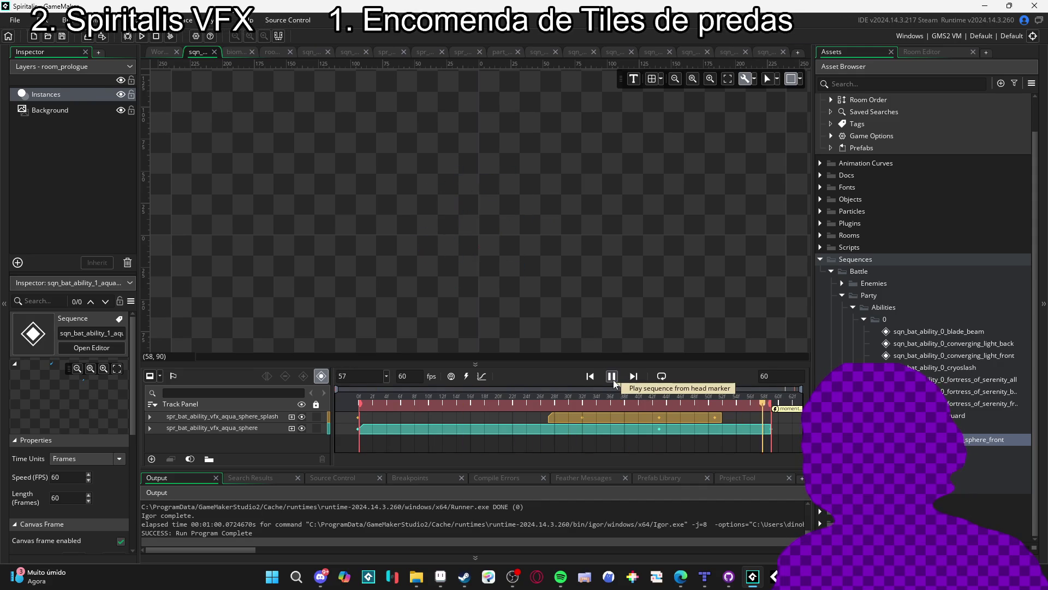
click(613, 379)
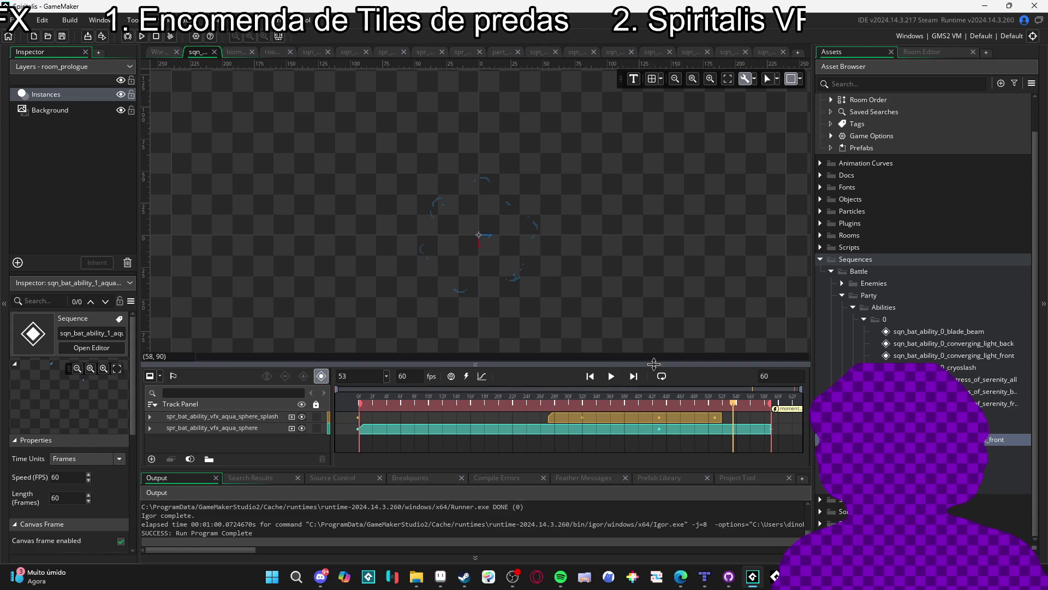
click(616, 375)
click(612, 376)
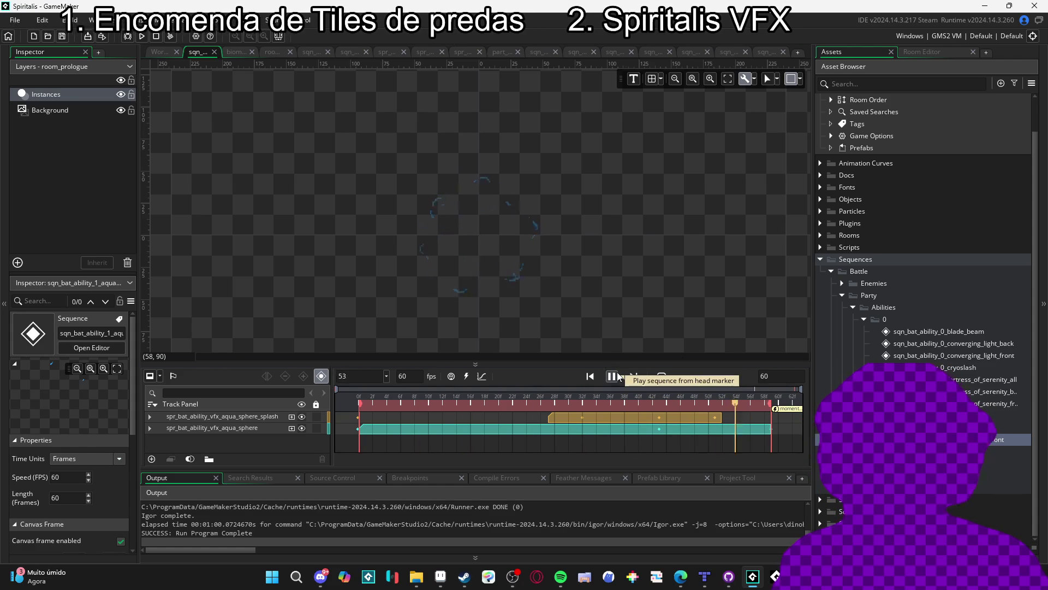
click(617, 376)
click(612, 376)
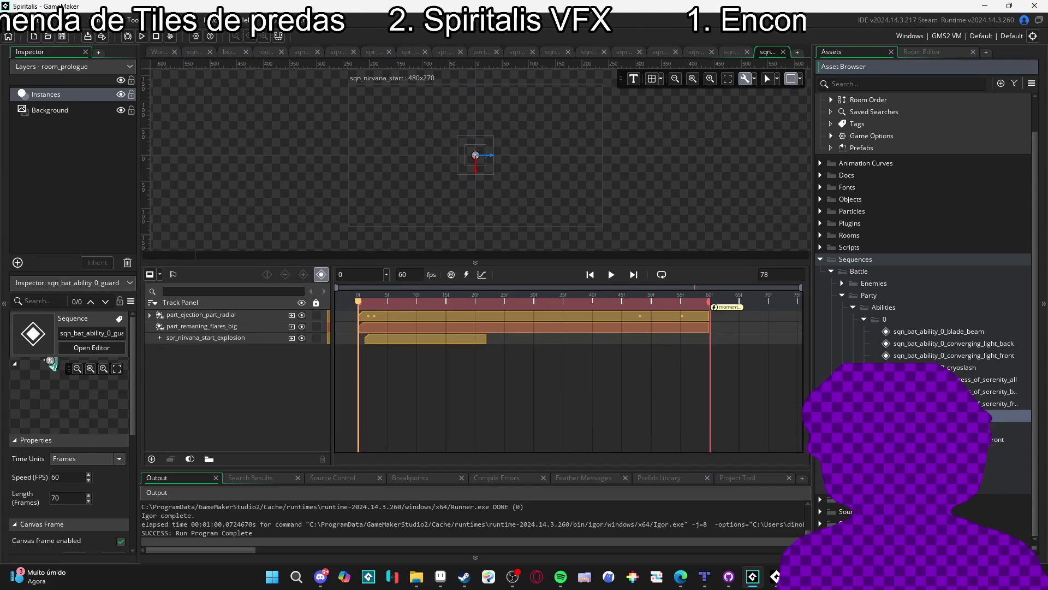
Click through guard, fortress of serenity and cryoslash sequences up to sqn_bat_ability_0_blade_beam
click(993, 391)
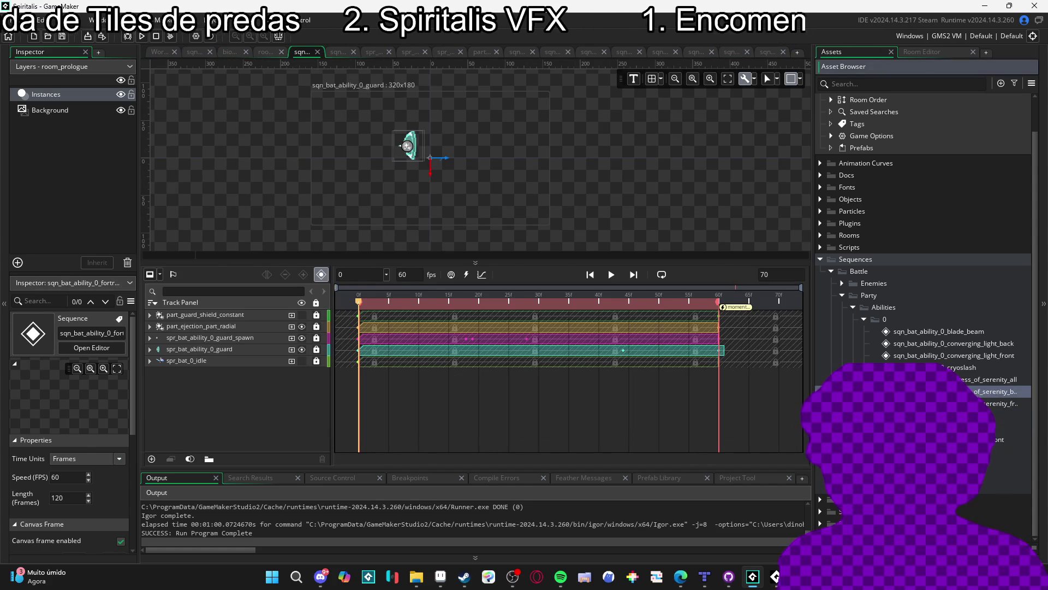
click(999, 403)
click(983, 391)
click(967, 379)
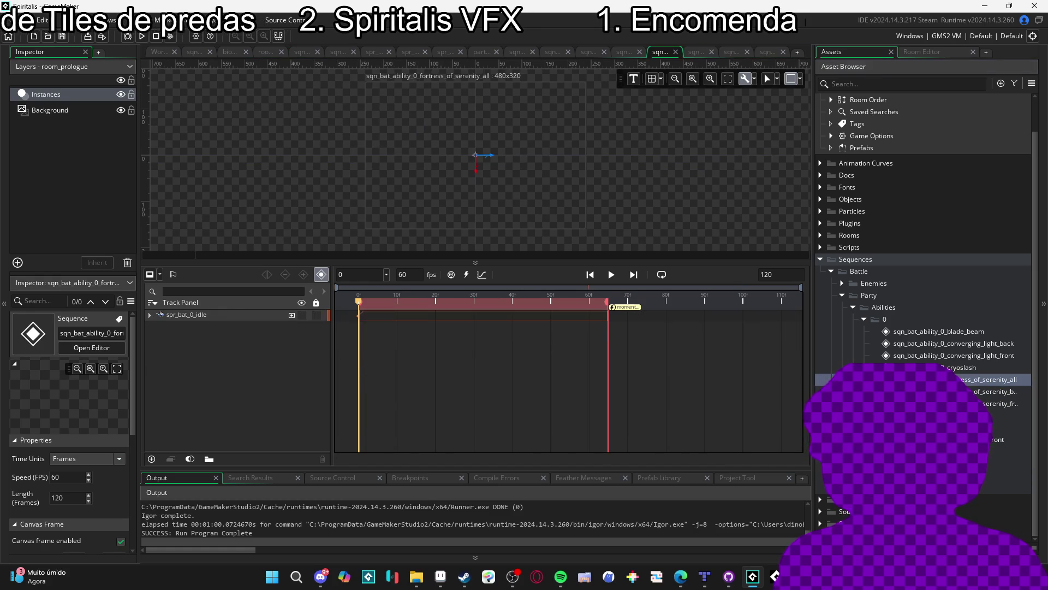
click(947, 367)
click(954, 355)
click(960, 344)
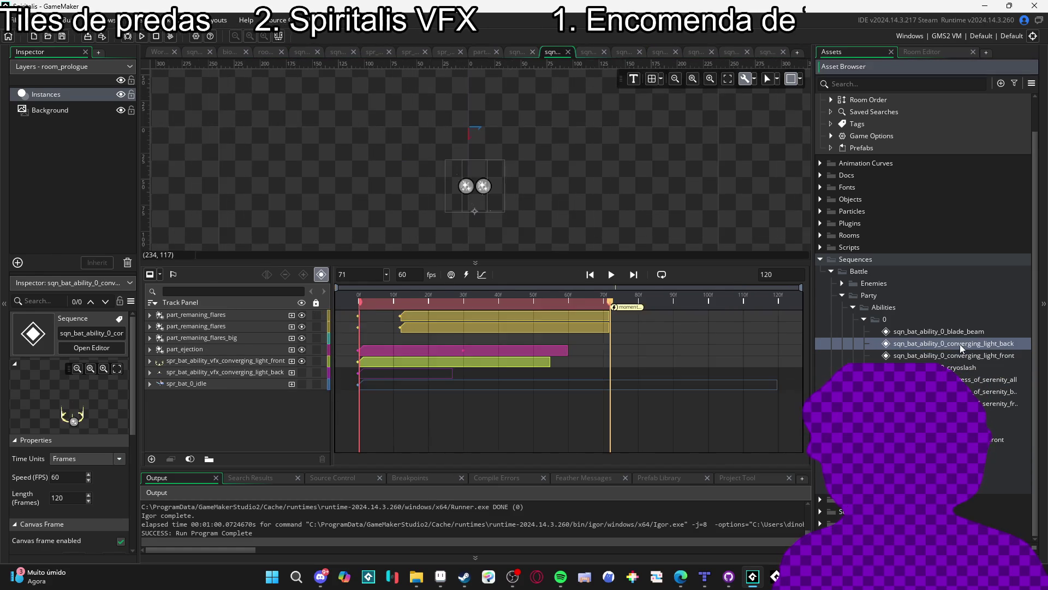
click(967, 333)
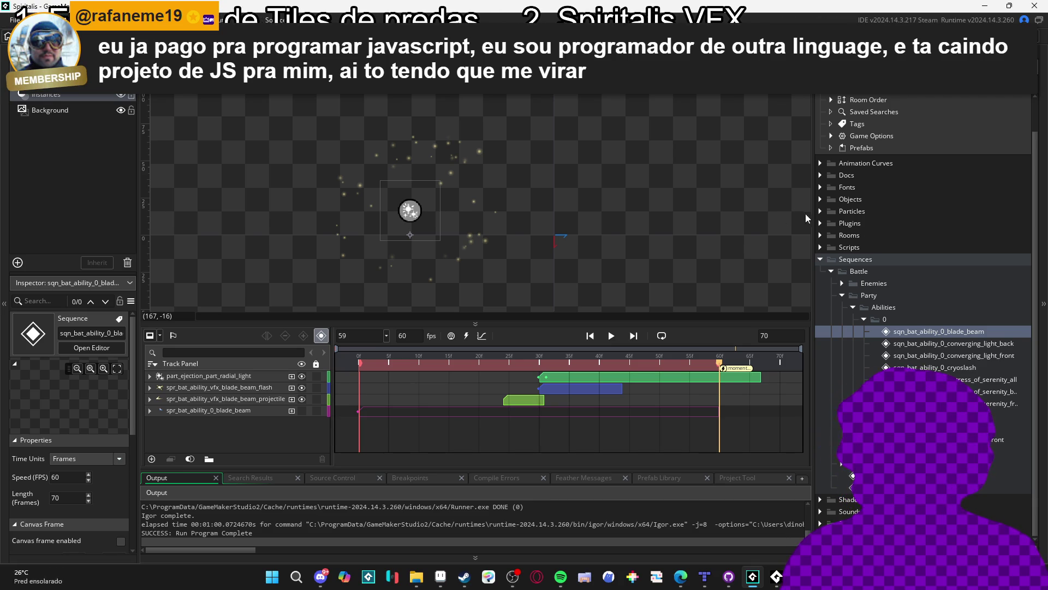
Expand Particles > Battle and open the part_constant_dissipating particle system
click(818, 212)
click(831, 223)
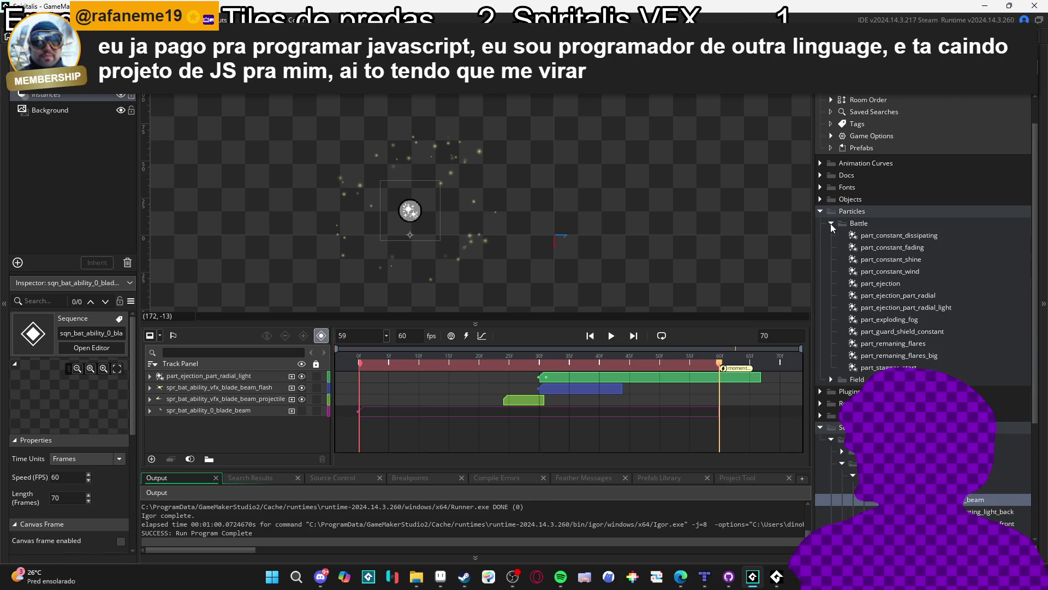
double_click(895, 235)
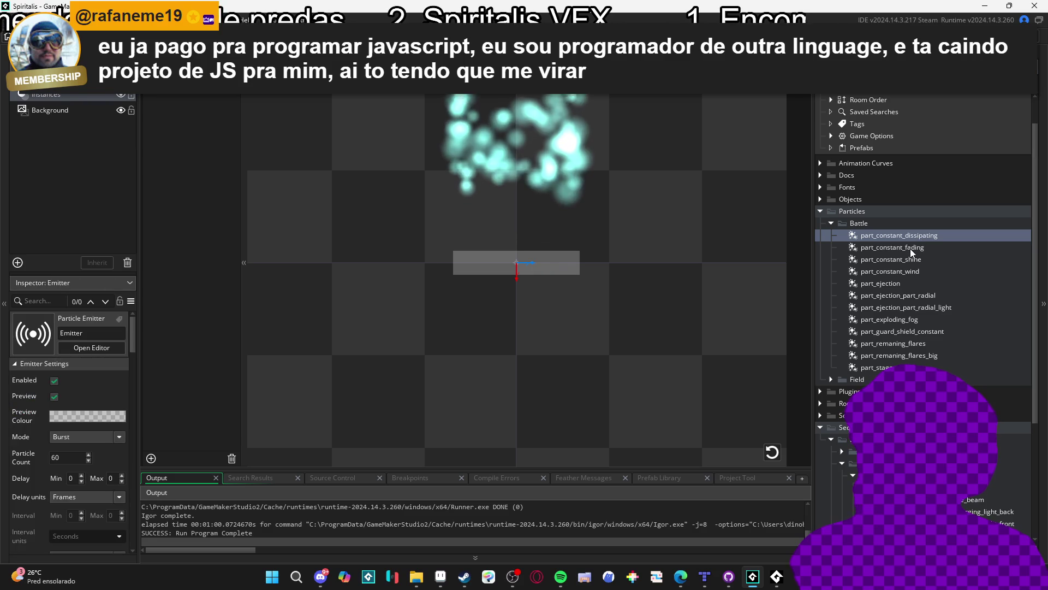
scroll(608, 242, down, 4)
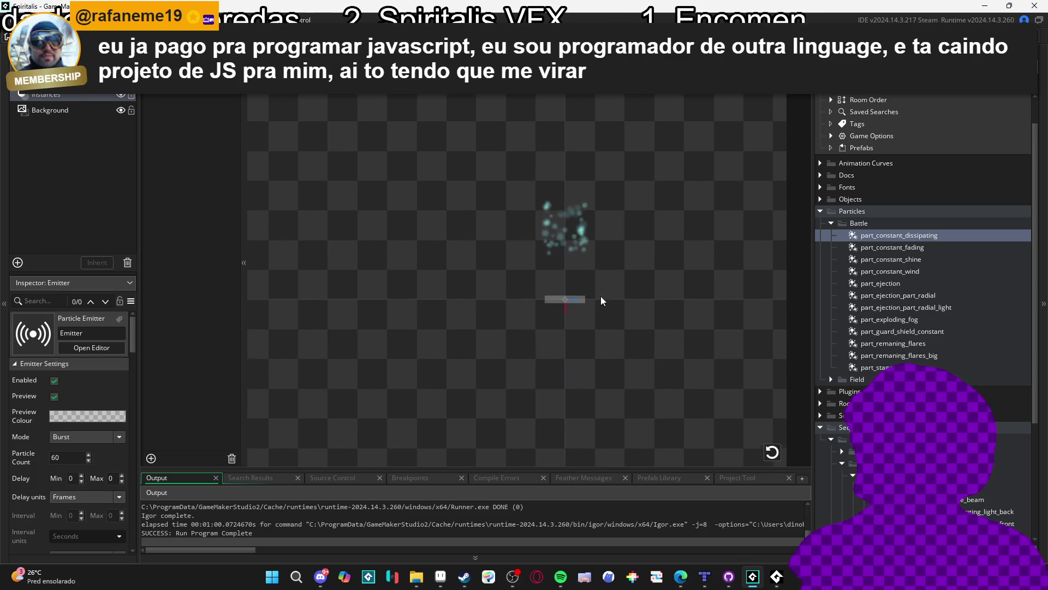
Compare it with part_constant_fading, return, and replay its cyan particle burst twice
click(911, 237)
click(903, 246)
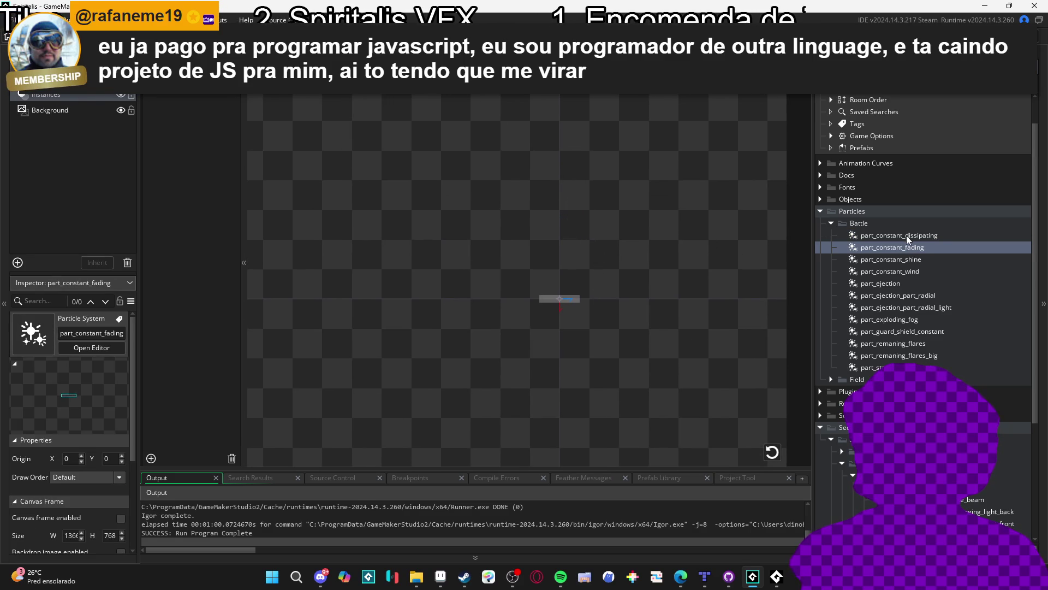
click(906, 235)
click(902, 247)
click(899, 236)
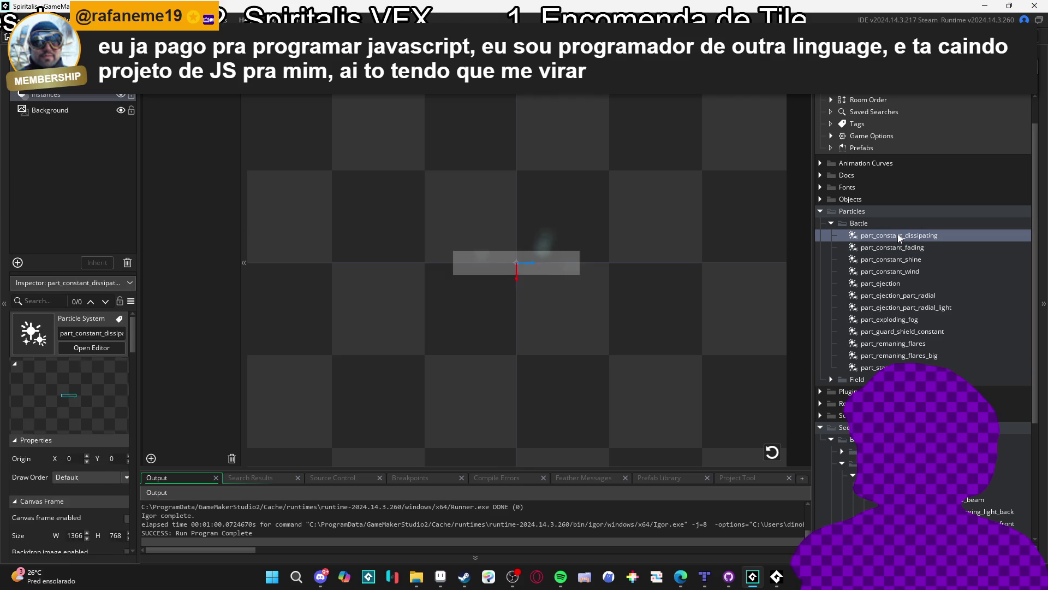
click(772, 453)
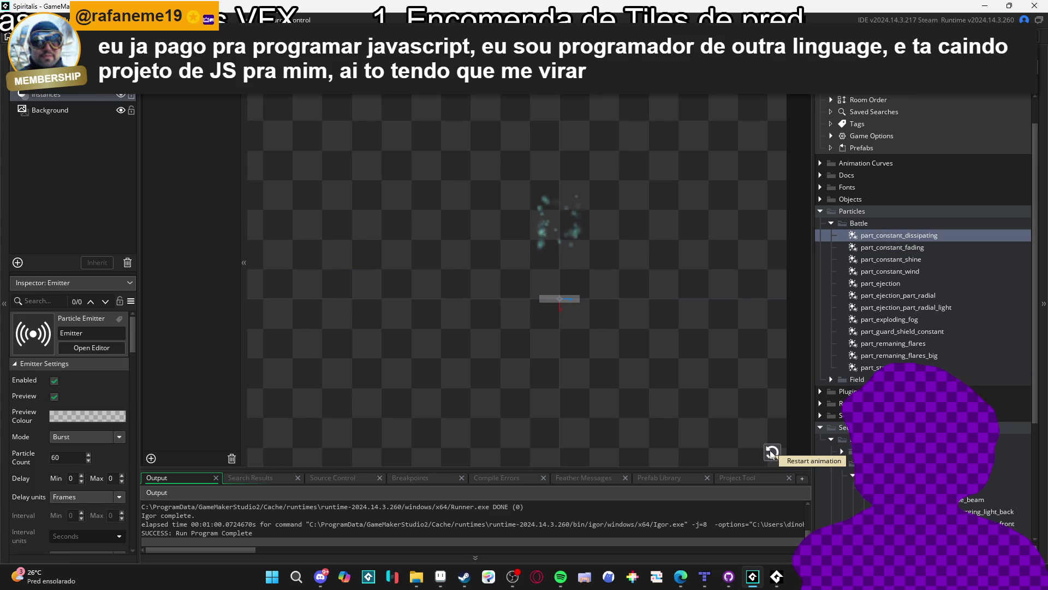
click(772, 454)
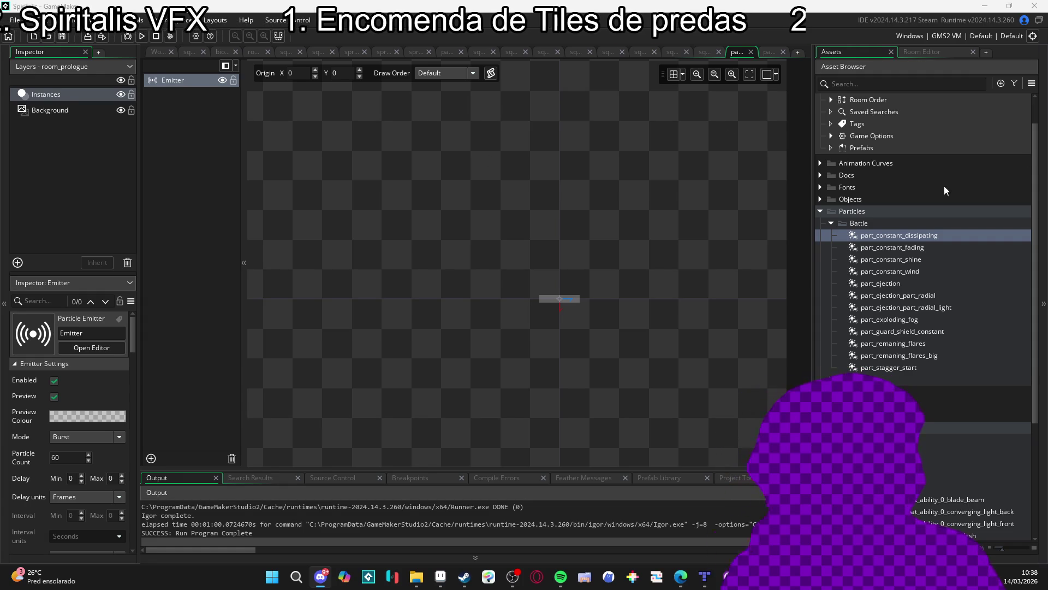
Search the project for 'dissipa' and open obj_bat_battler's code at the first result
click(846, 86)
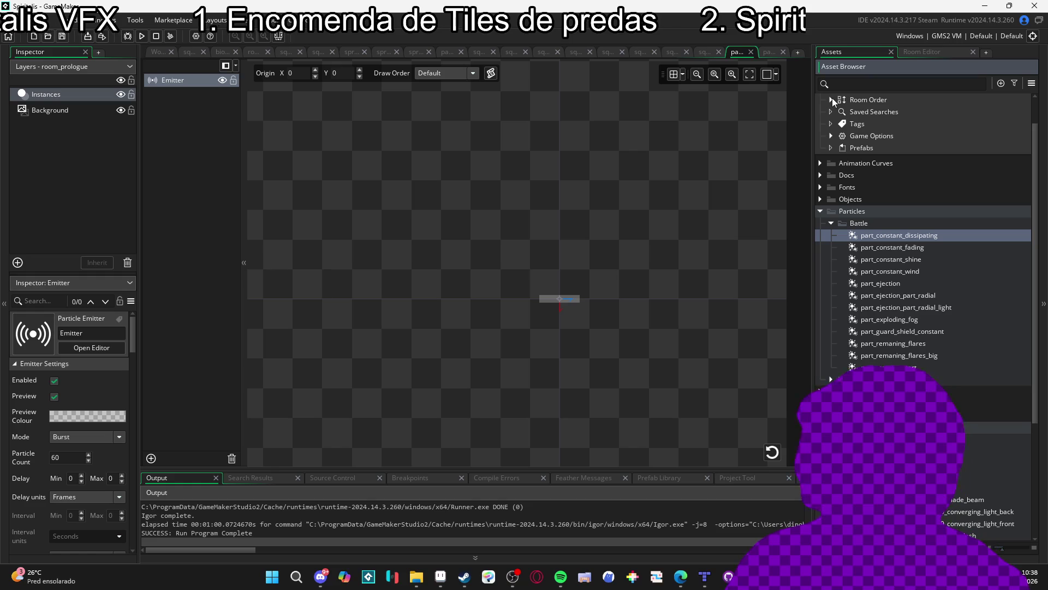
key(ctrl+shift+f)
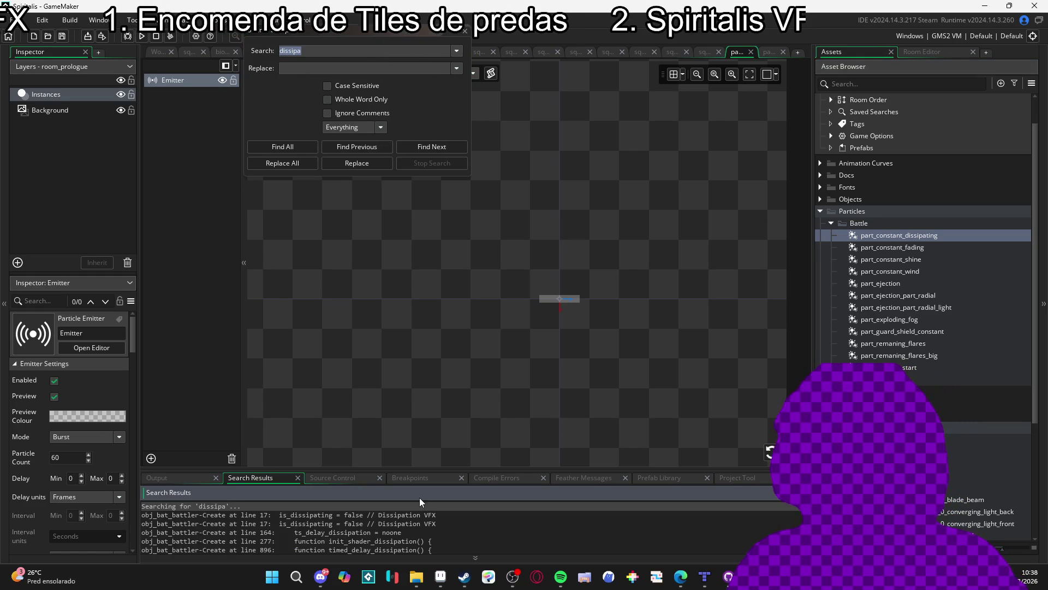
click(435, 514)
double_click(435, 514)
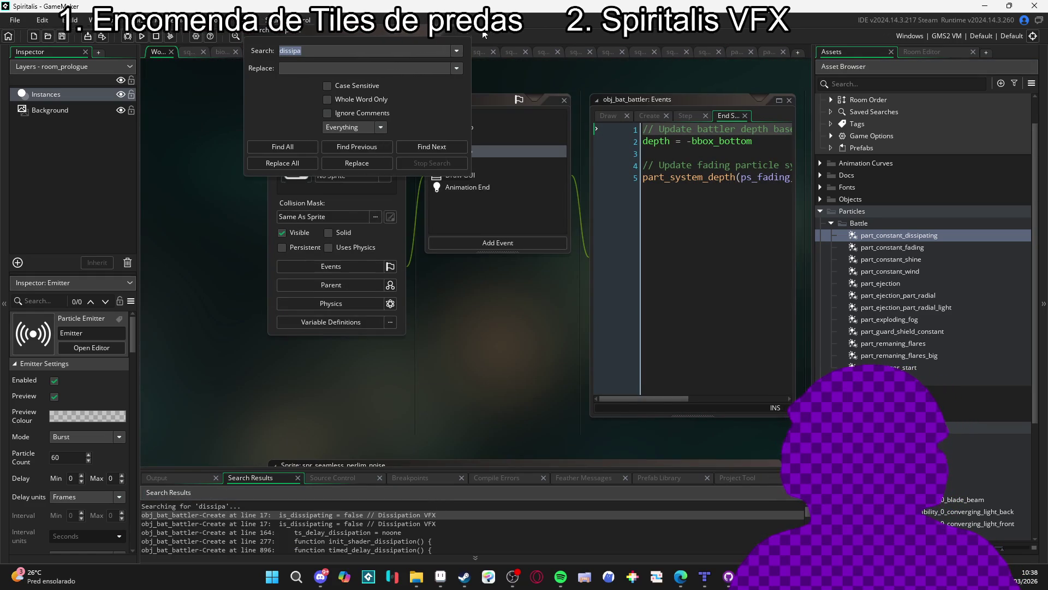
click(468, 34)
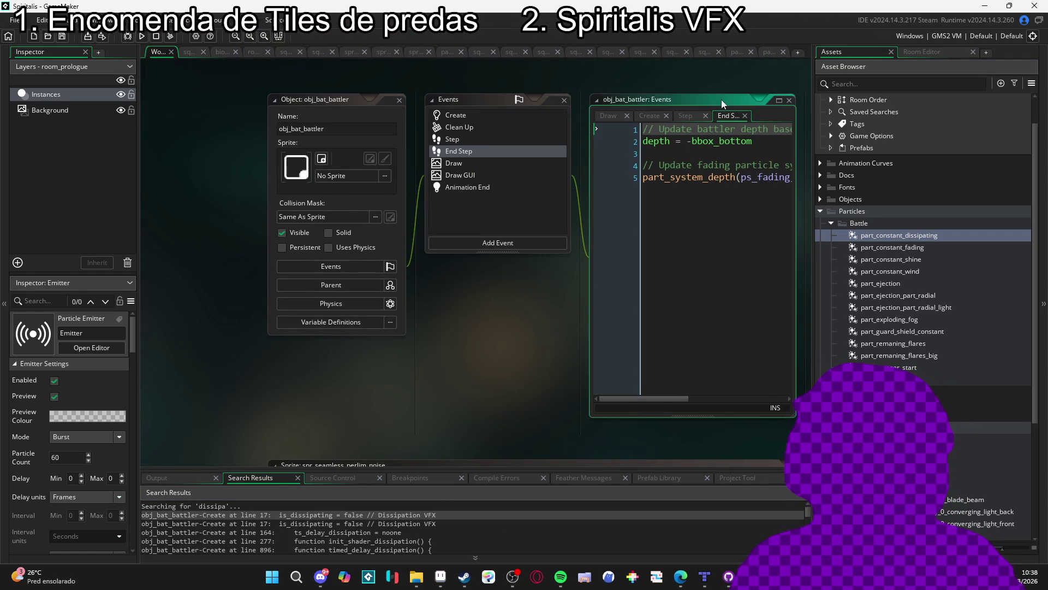
click(779, 99)
Reopen the part_constant_dissipating particle editor
mouse_move(245, 129)
click(911, 236)
double_click(911, 237)
Jump to is_dissipating and init_shader_dissipation, checking shader_speed on line 282
key(ctrl+shift+f)
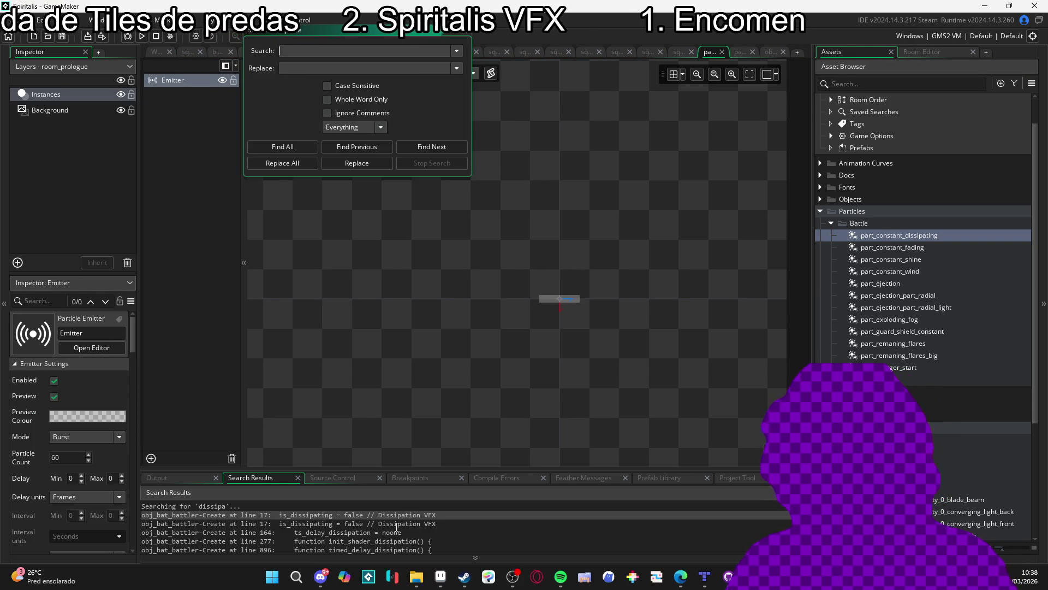
double_click(410, 515)
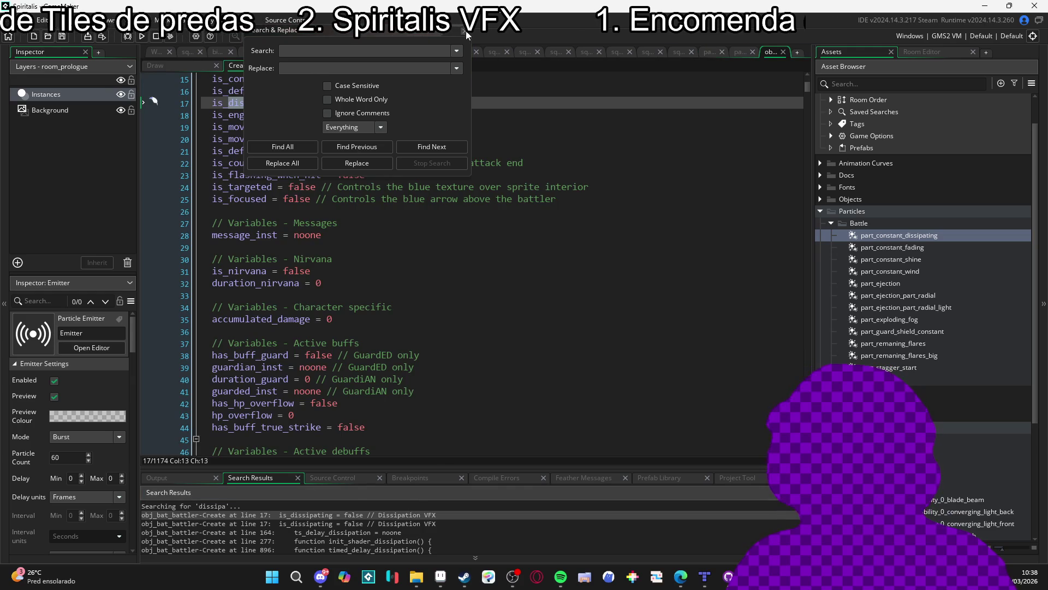
double_click(382, 541)
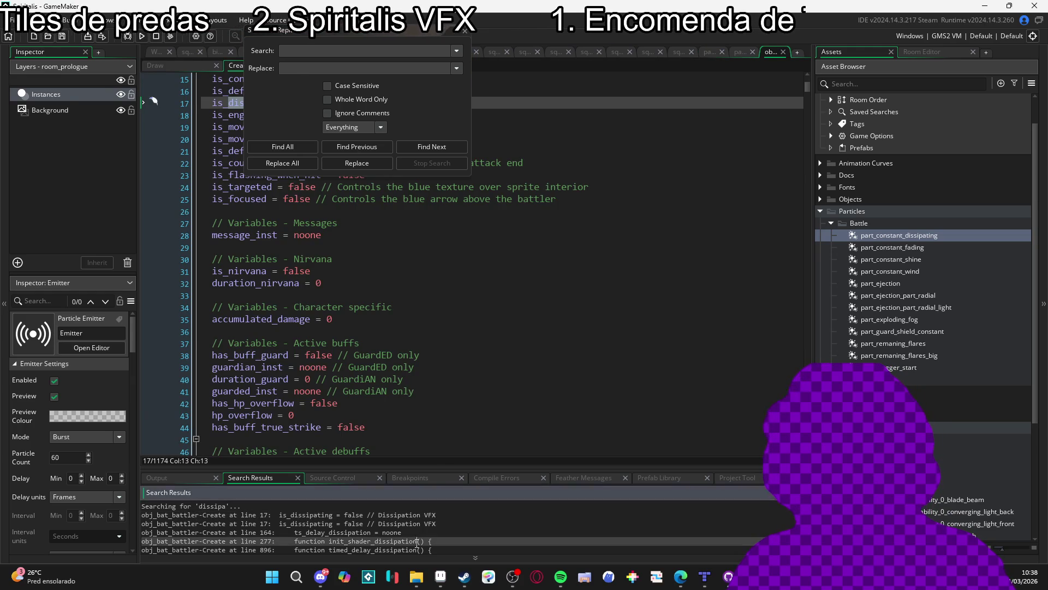
click(465, 31)
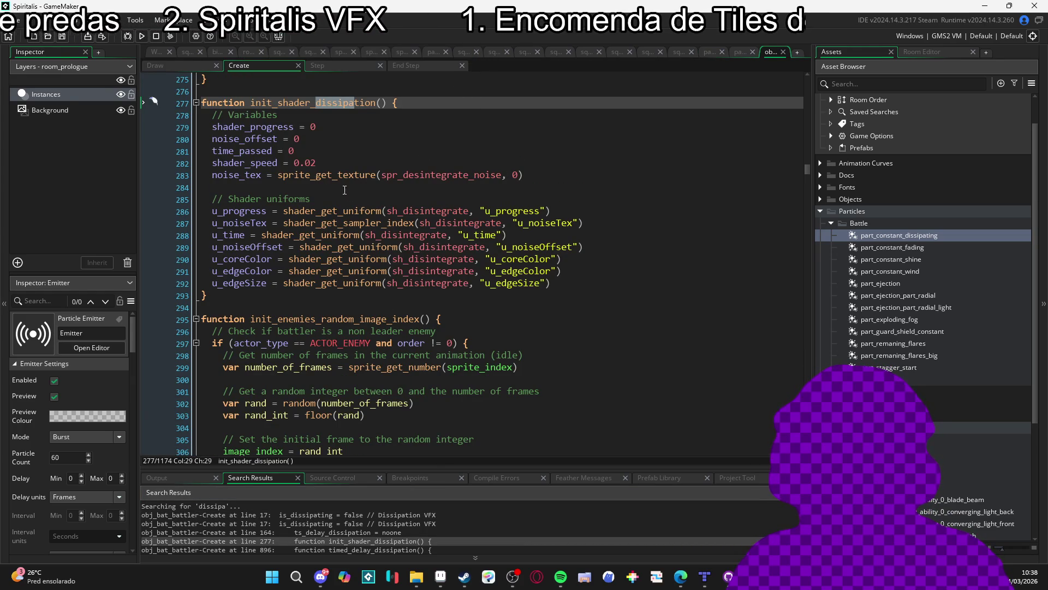
click(349, 162)
scroll(437, 241, down, 2)
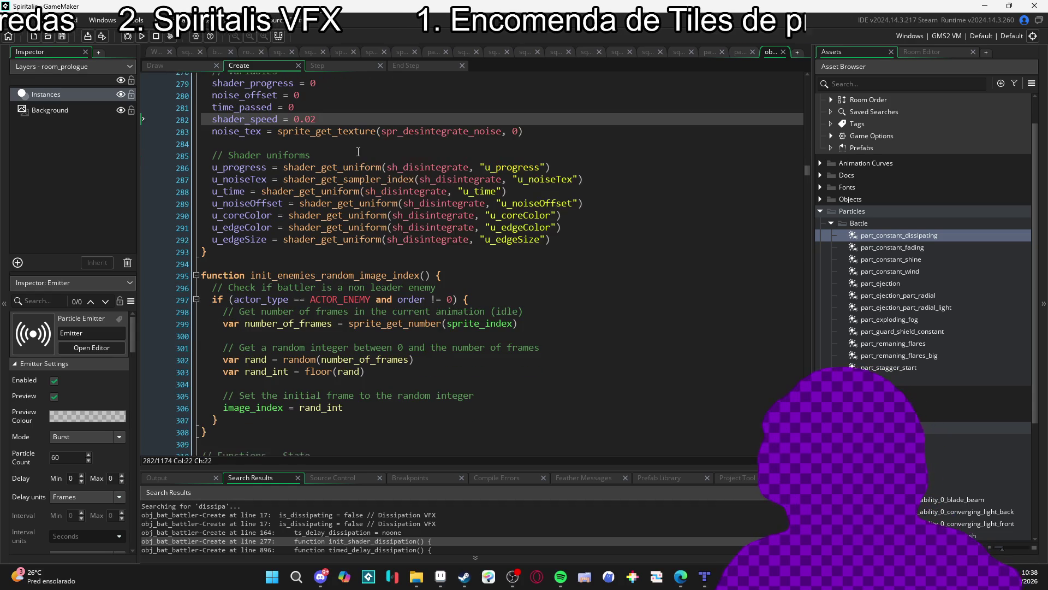
scroll(431, 536, down, 1)
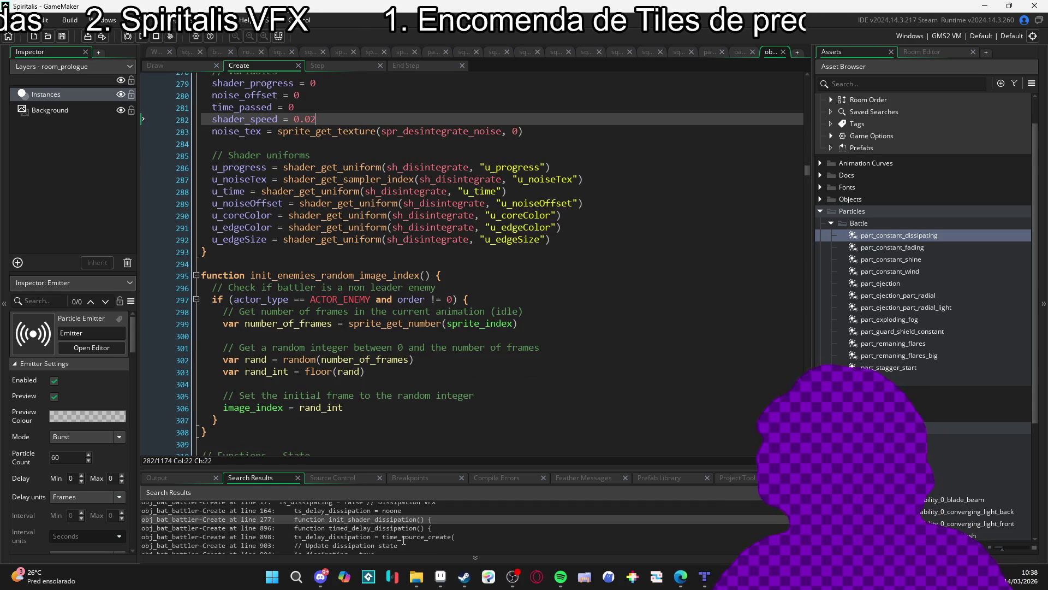
Look up timed_delay_dissipation and FRAME_DURATION_TURN_DELAY, then reopen part_constant_dissipating
click(431, 537)
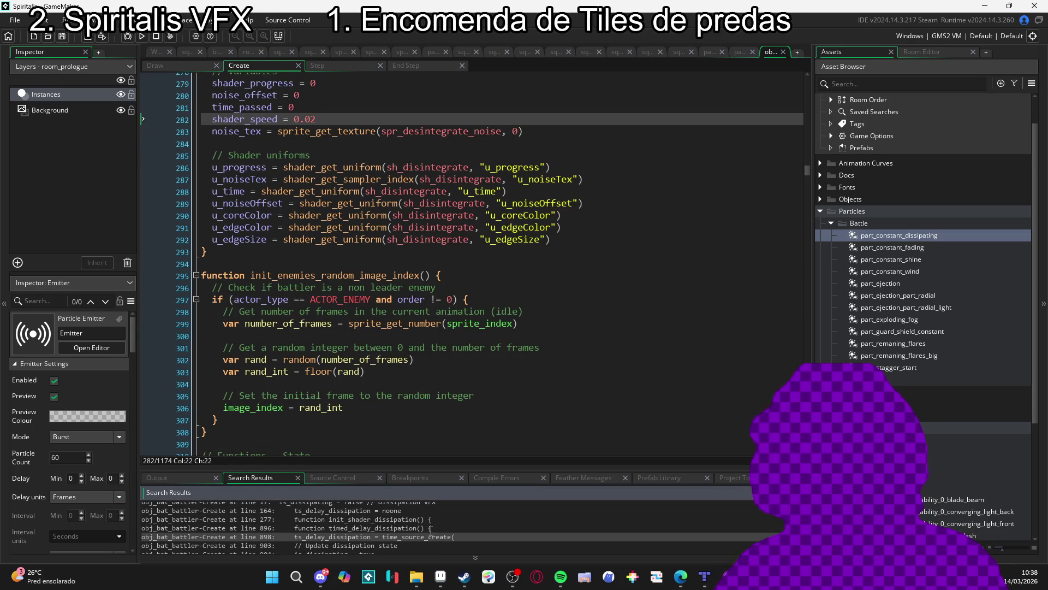
double_click(431, 529)
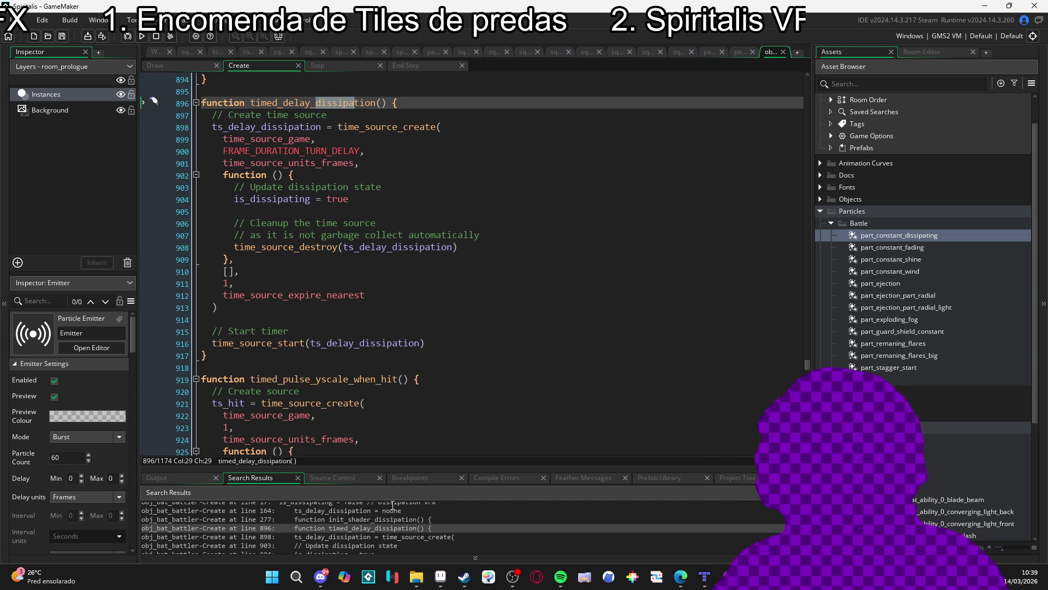
middle_click(283, 153)
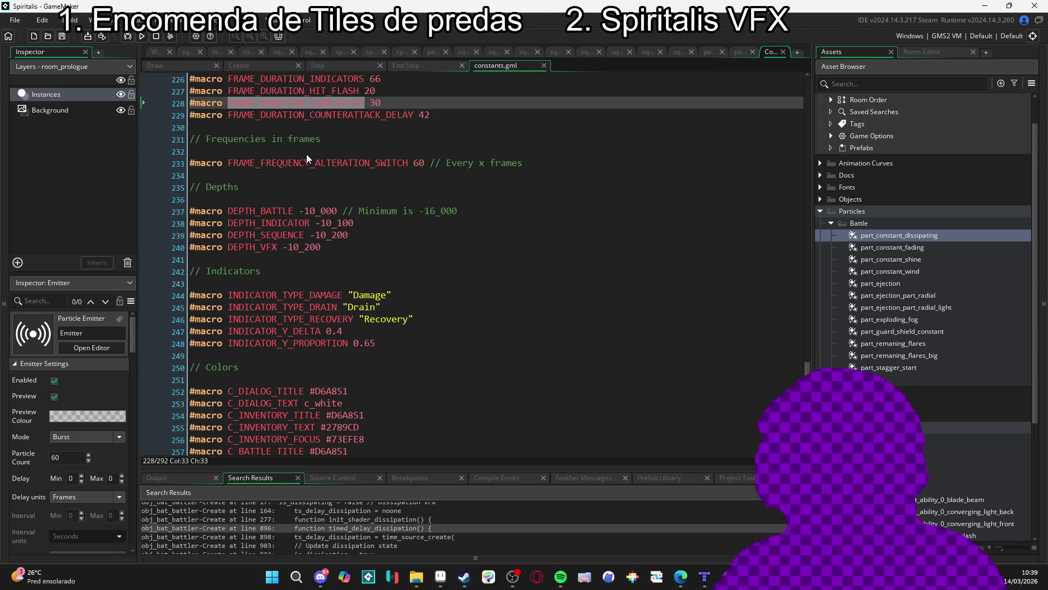
click(371, 102)
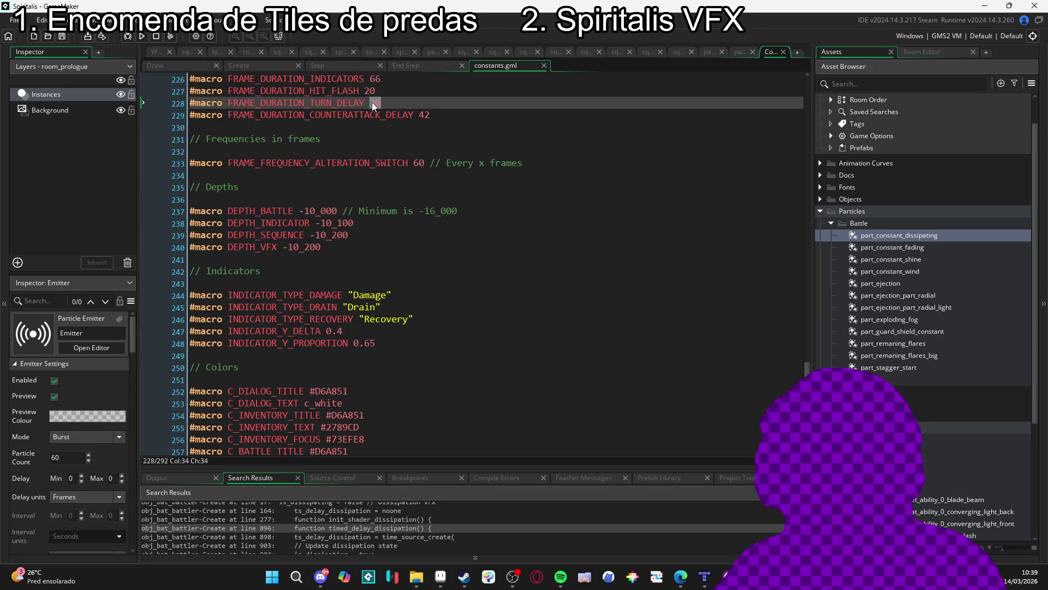
double_click(933, 237)
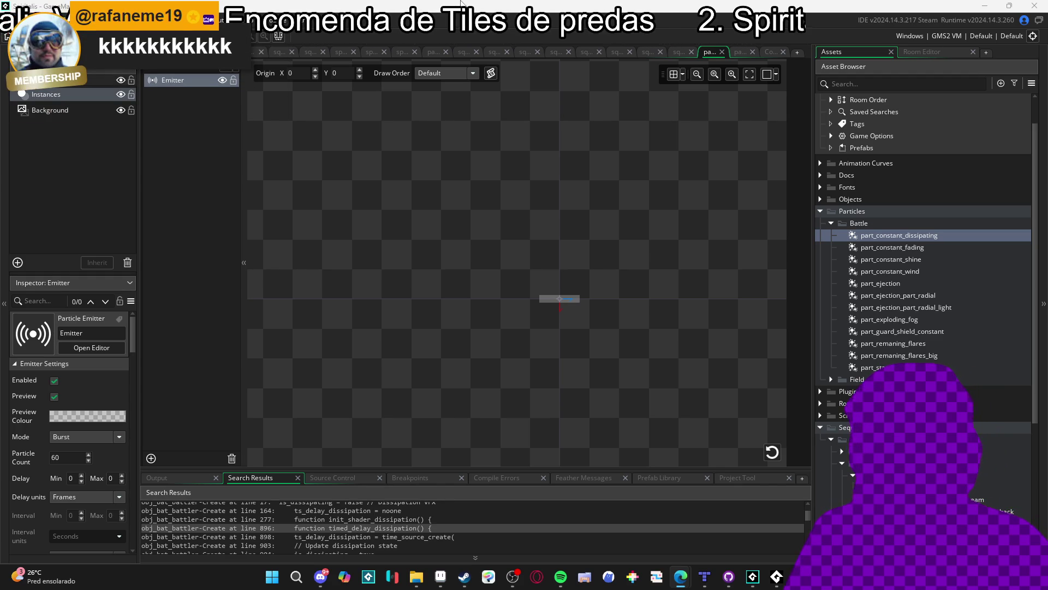
Stretch the emitter region into a taller box and replay the particle burst
click(549, 299)
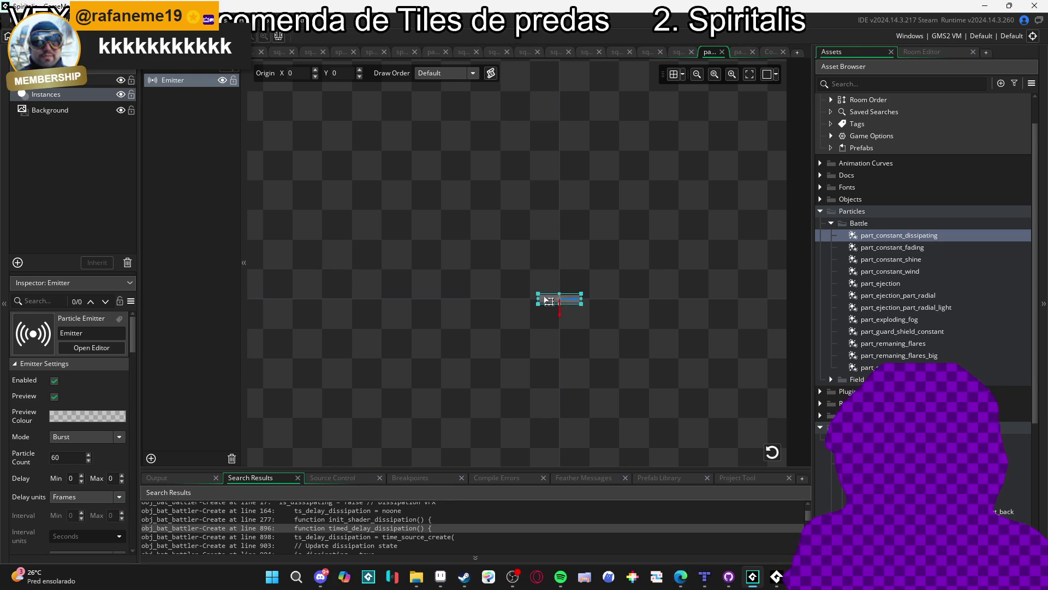
mouse_move(559, 294)
mouse_down()
mouse_move(552, 216)
mouse_move(556, 235)
mouse_move(593, 209)
mouse_up()
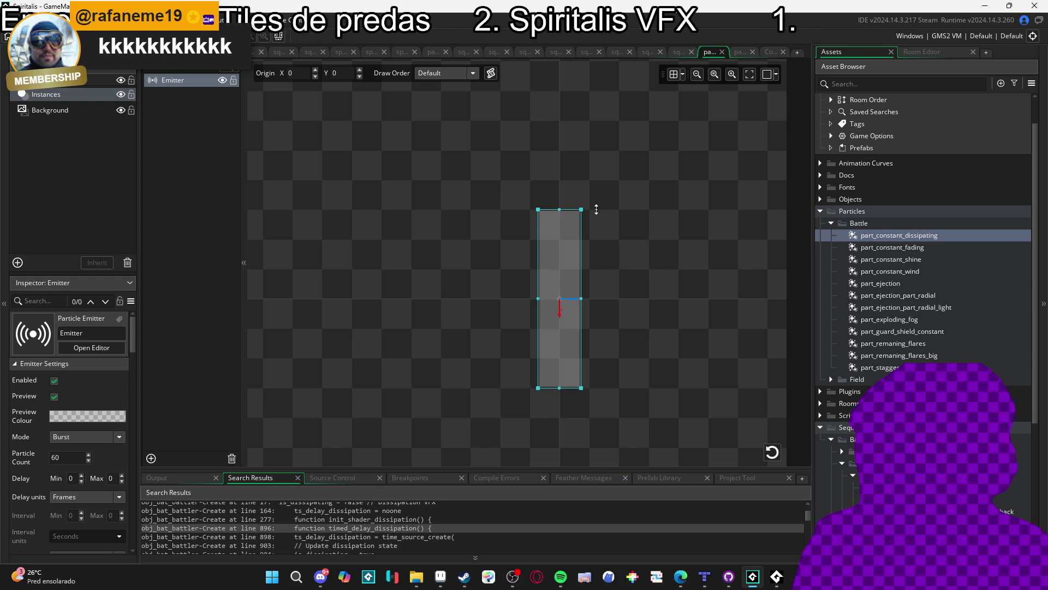
drag(596, 209, 572, 238)
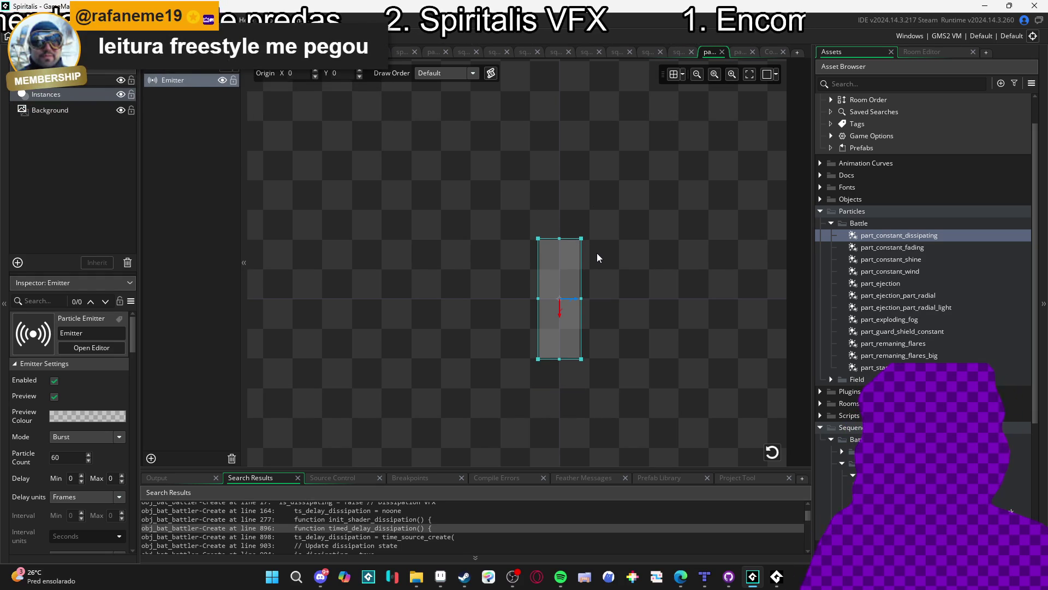
click(588, 250)
click(561, 269)
click(773, 451)
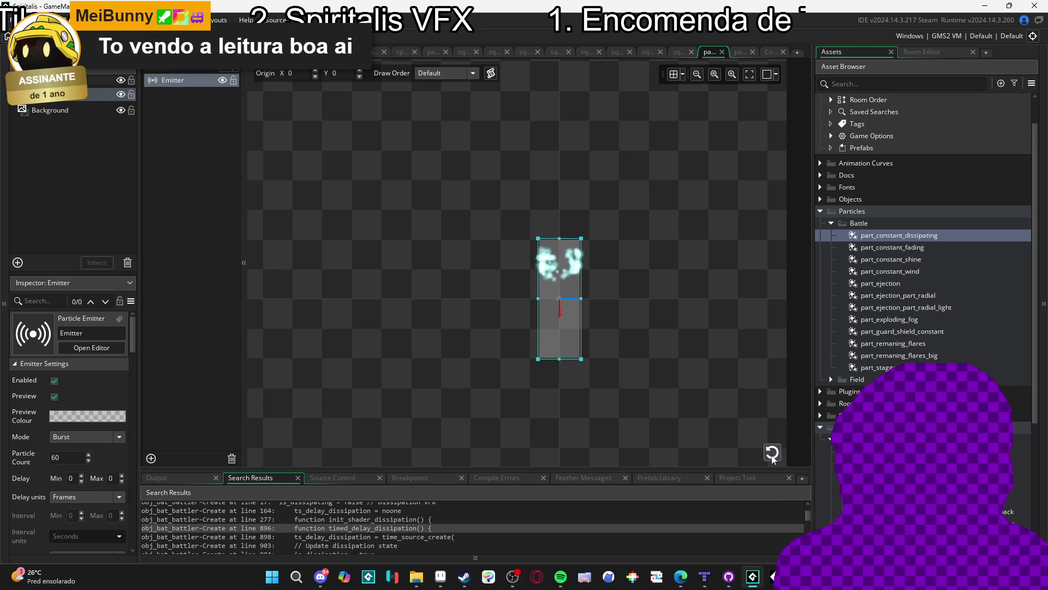
Scroll the Emitter Inspector and keep the Rectangle emitter shape
scroll(132, 359, down, 3)
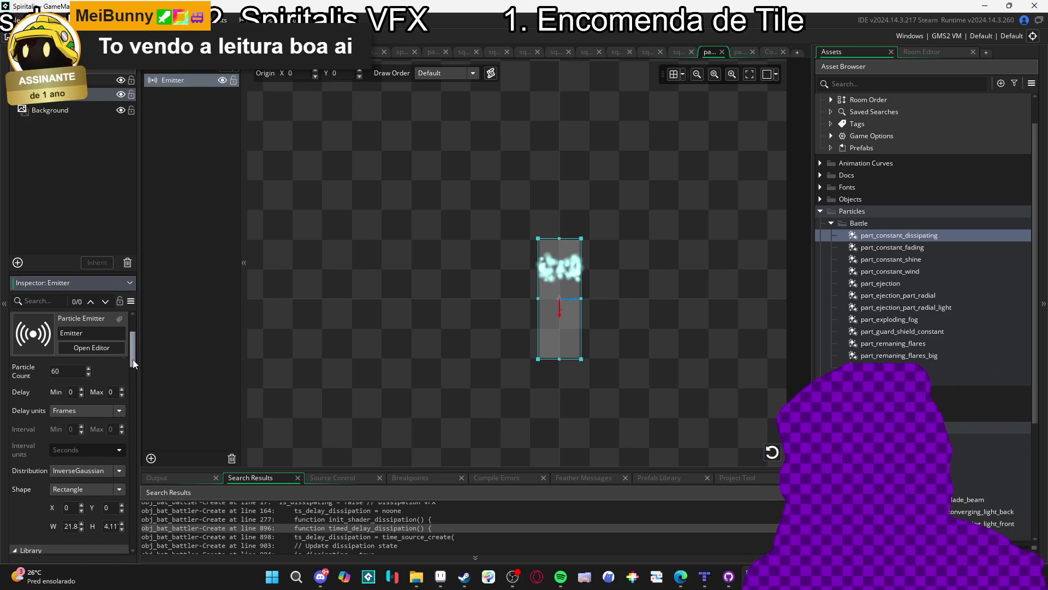
scroll(134, 360, down, 1)
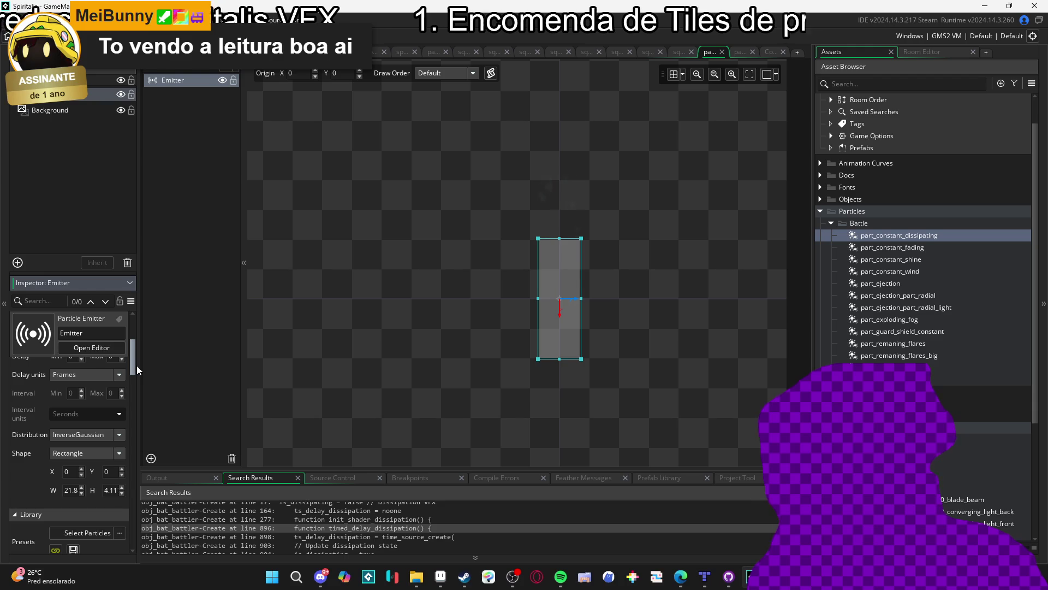
scroll(136, 365, down, 1)
scroll(139, 368, down, 1)
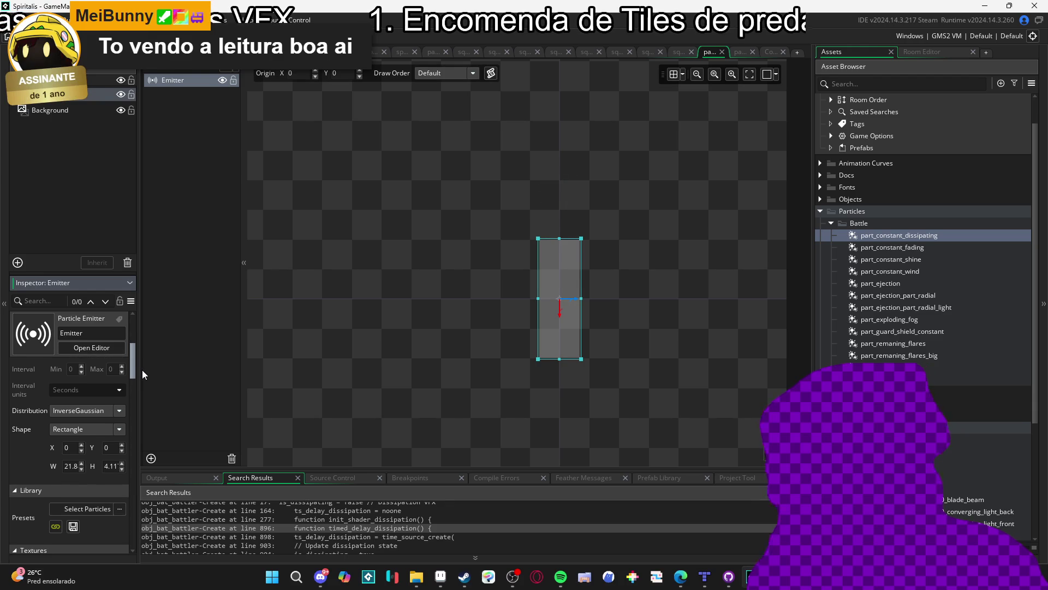
scroll(142, 369, down, 1)
click(100, 423)
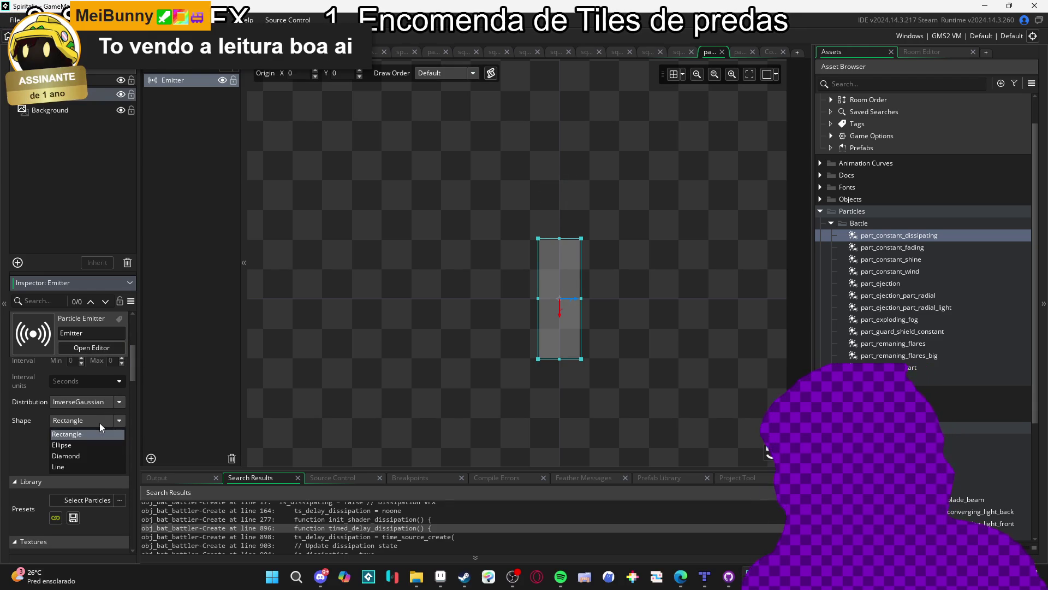
click(99, 423)
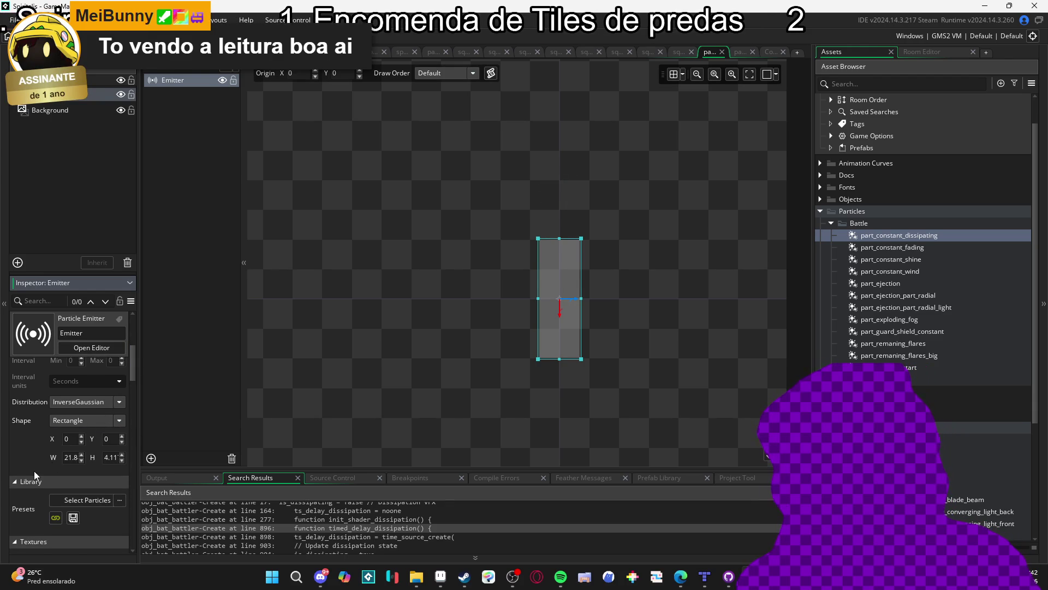
Scroll back up to Emitter Settings and bring up the Mode options
scroll(34, 471, down, 10)
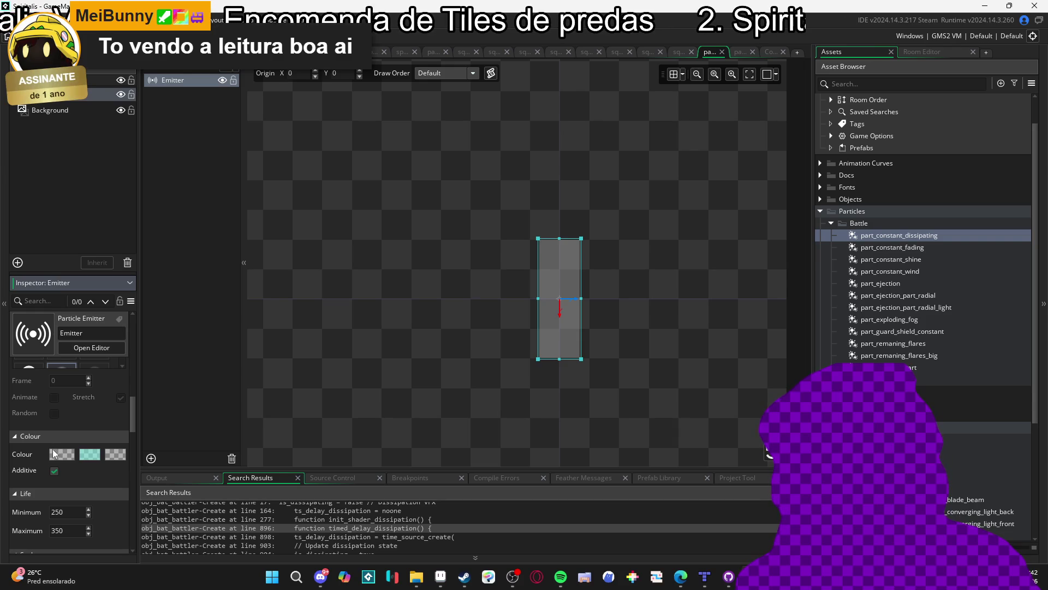
scroll(29, 461, down, 3)
scroll(32, 457, down, 10)
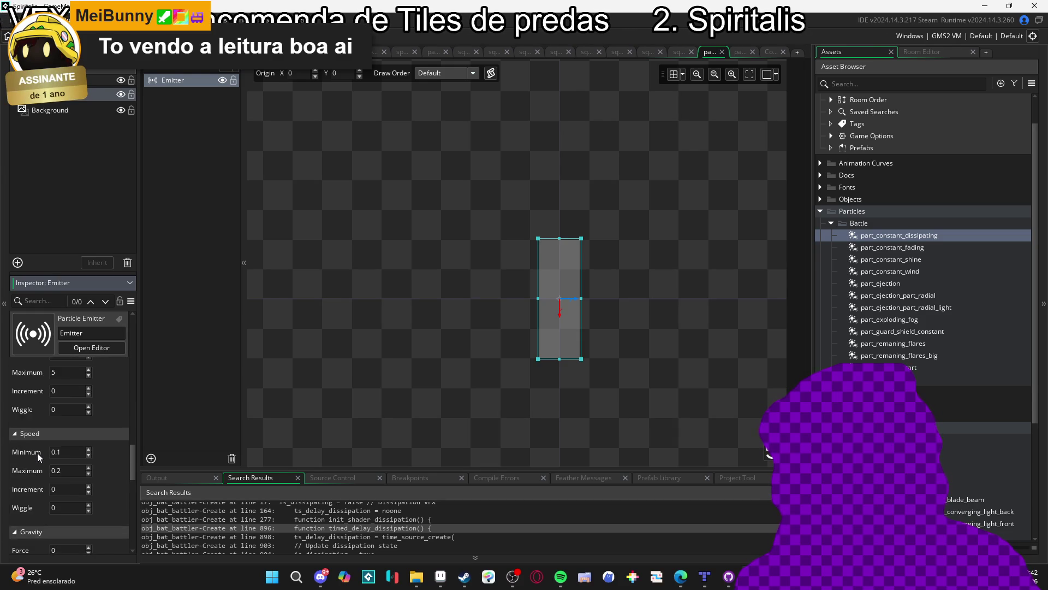
scroll(37, 453, up, 10)
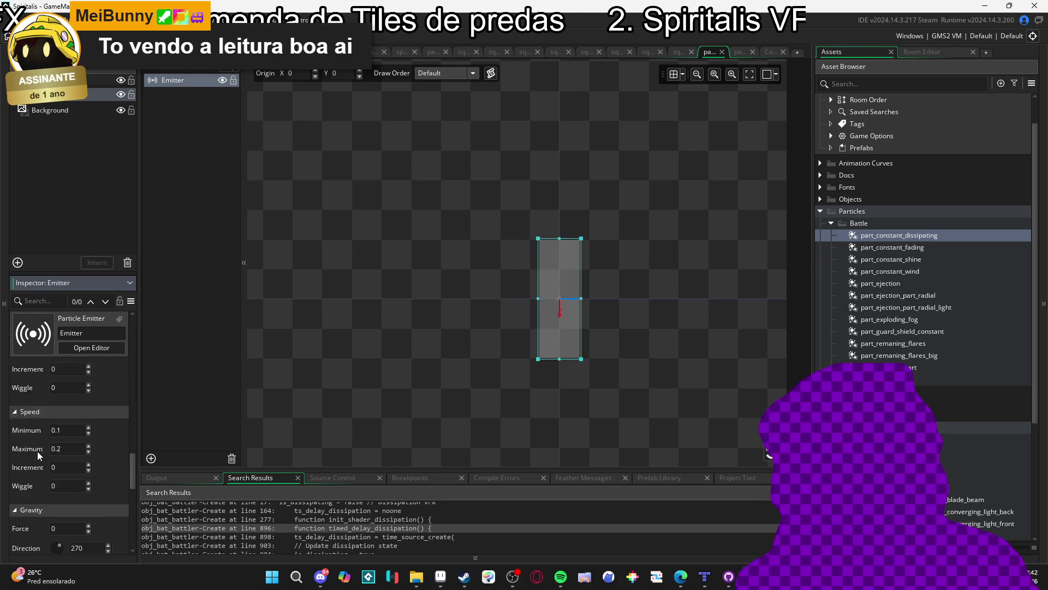
scroll(34, 440, up, 5)
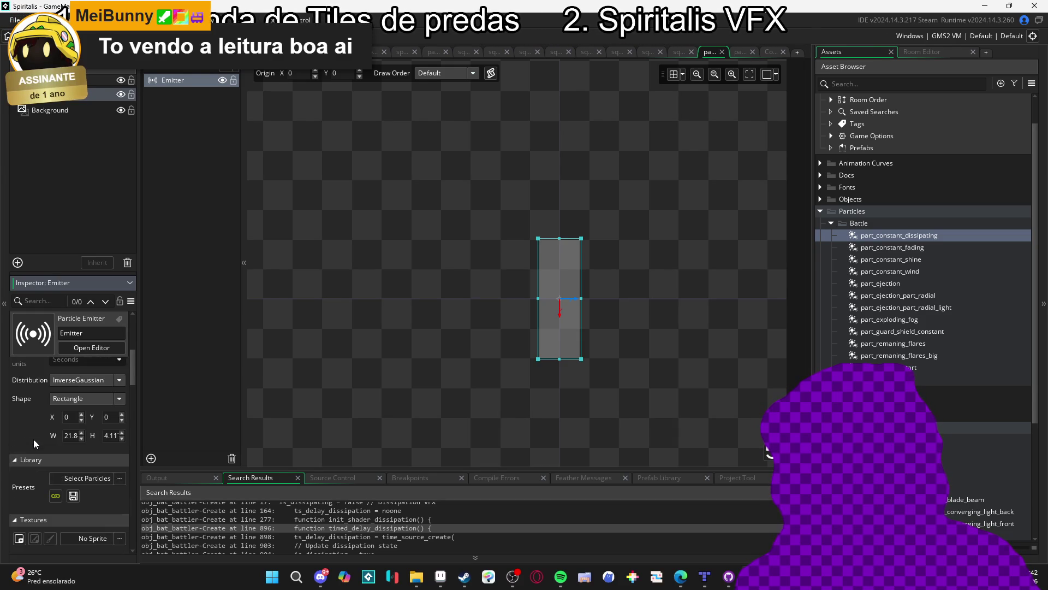
scroll(61, 450, up, 3)
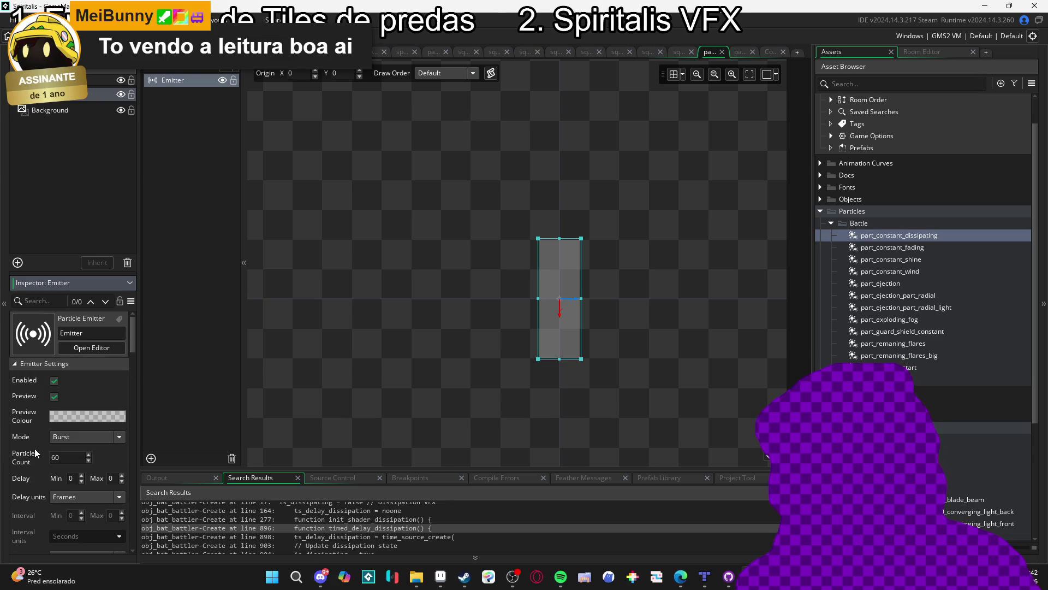
click(61, 437)
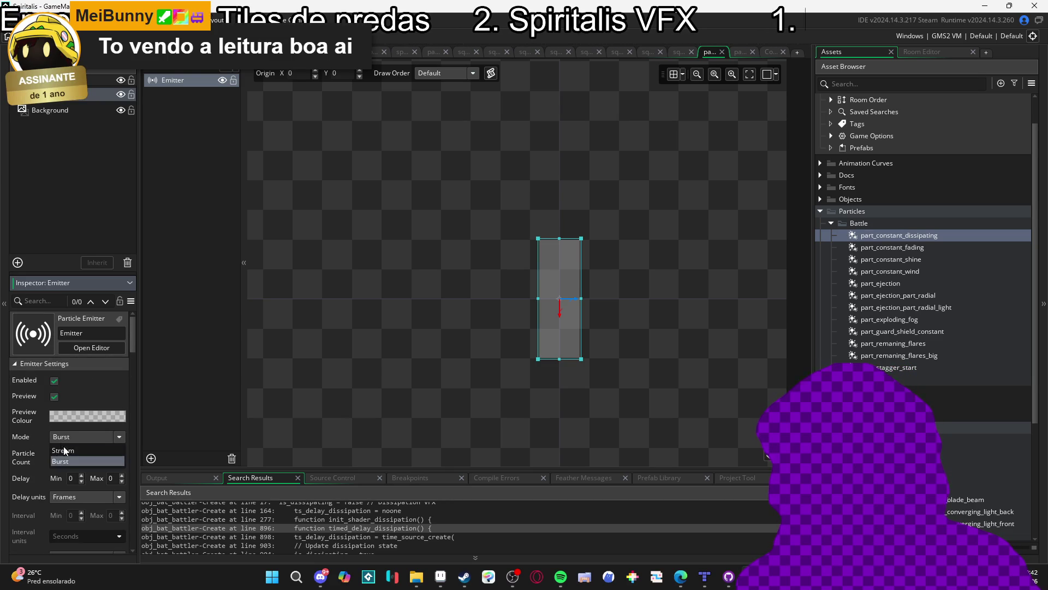
Switch the emitter to Stream mode with a particle count of -10
click(63, 450)
drag(559, 293, 558, 251)
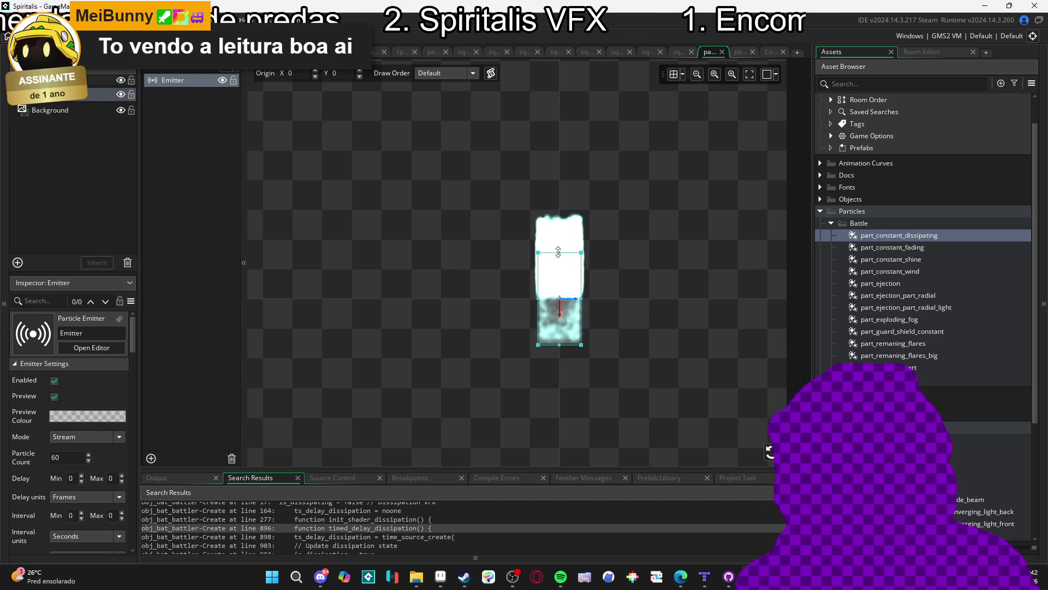
click(75, 455)
key(BackSpace)
text(10)
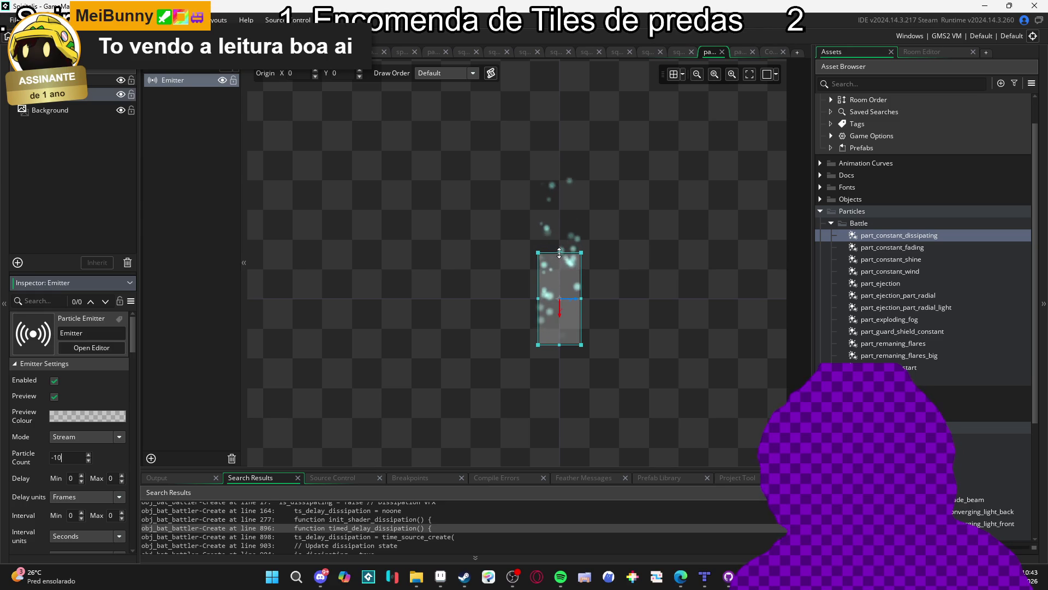
Resize the emitter region to a 20 × 20 square
drag(559, 253, 559, 272)
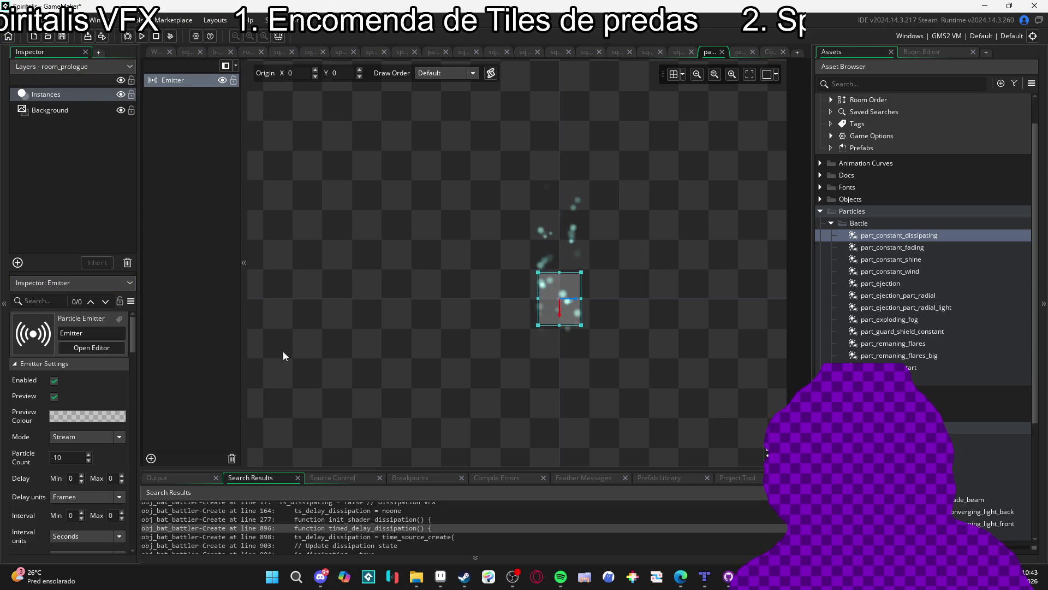
scroll(44, 472, down, 3)
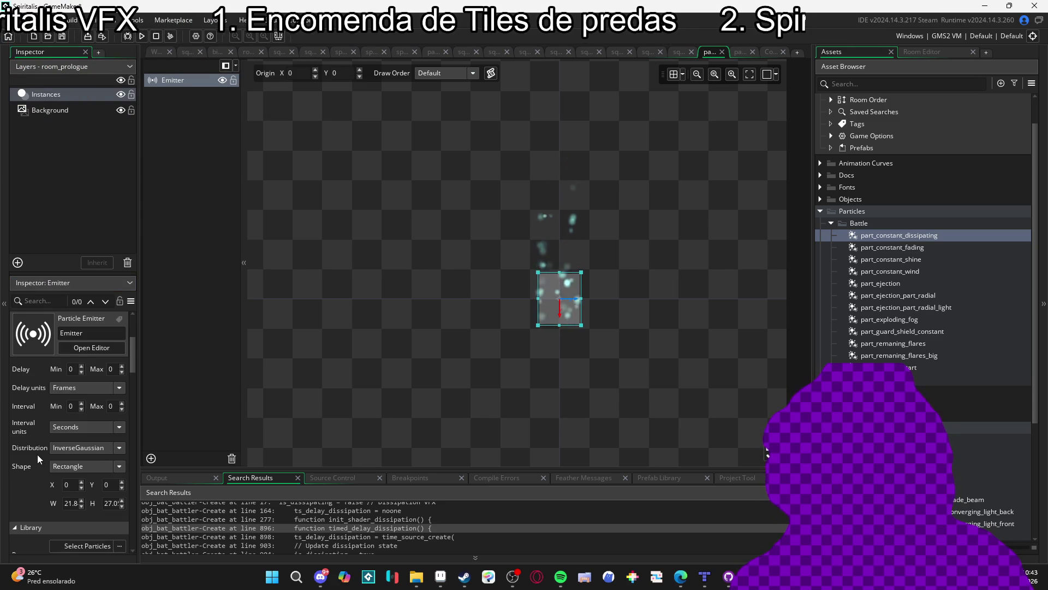
click(71, 502)
text(20)
key(Tab)
text(20)
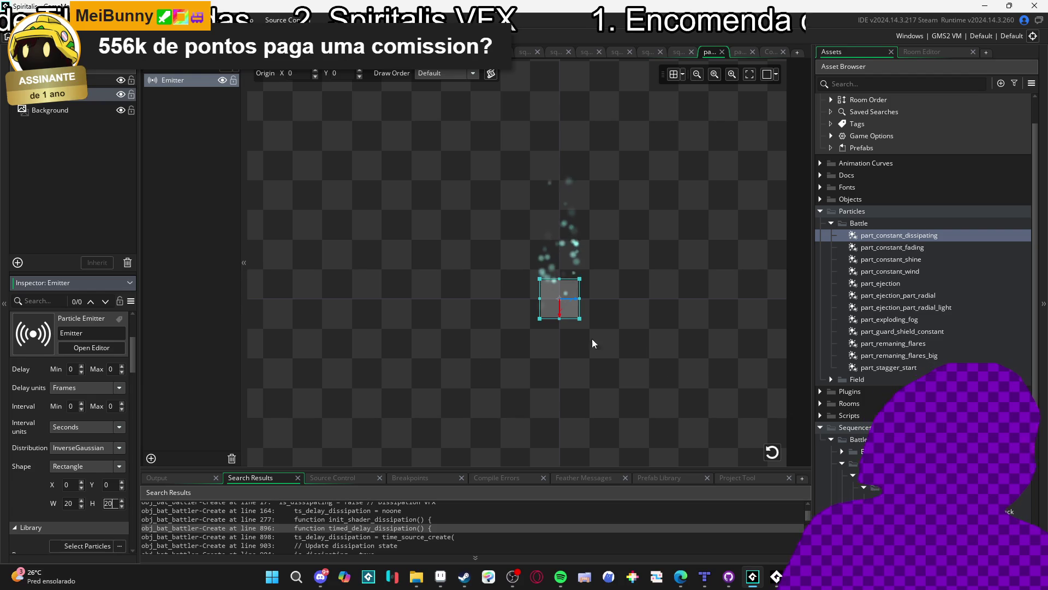
Recolour the middle, first and last particle colour stops from 73EFE8 to near-white FFEFE8
scroll(43, 478, down, 10)
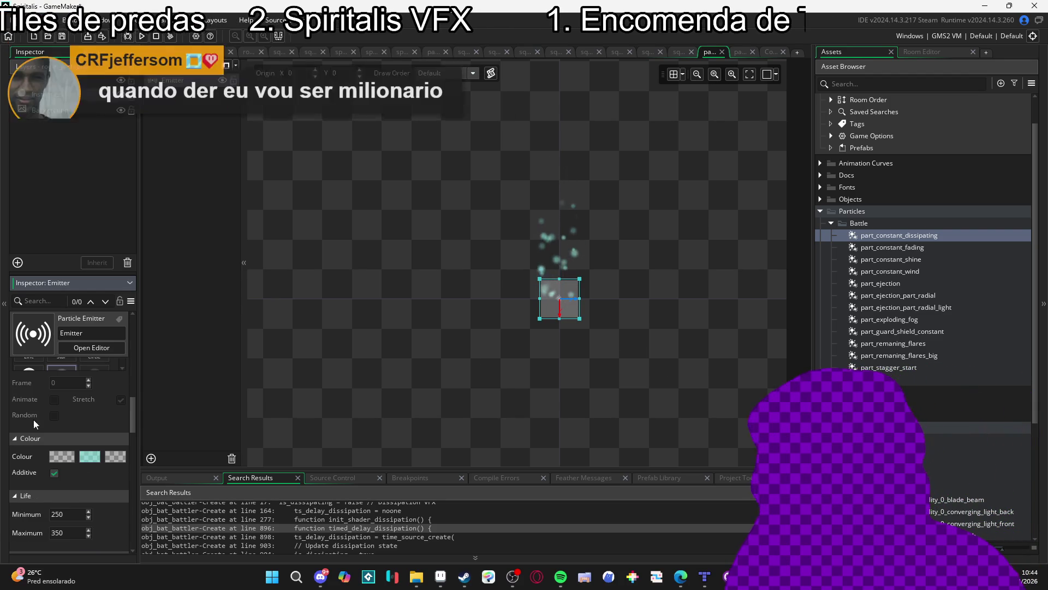
click(89, 456)
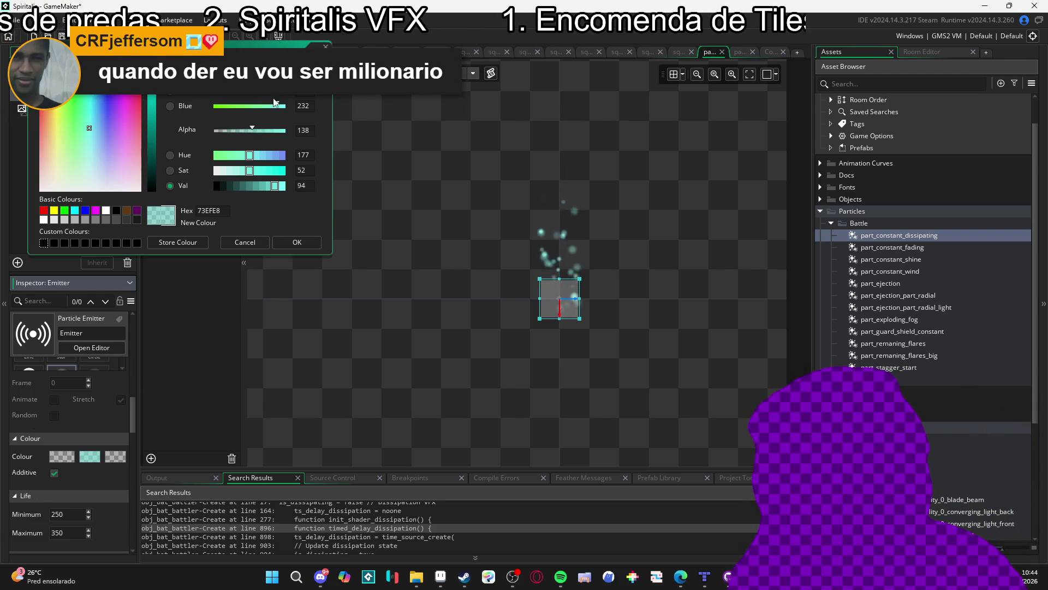
text(FF)
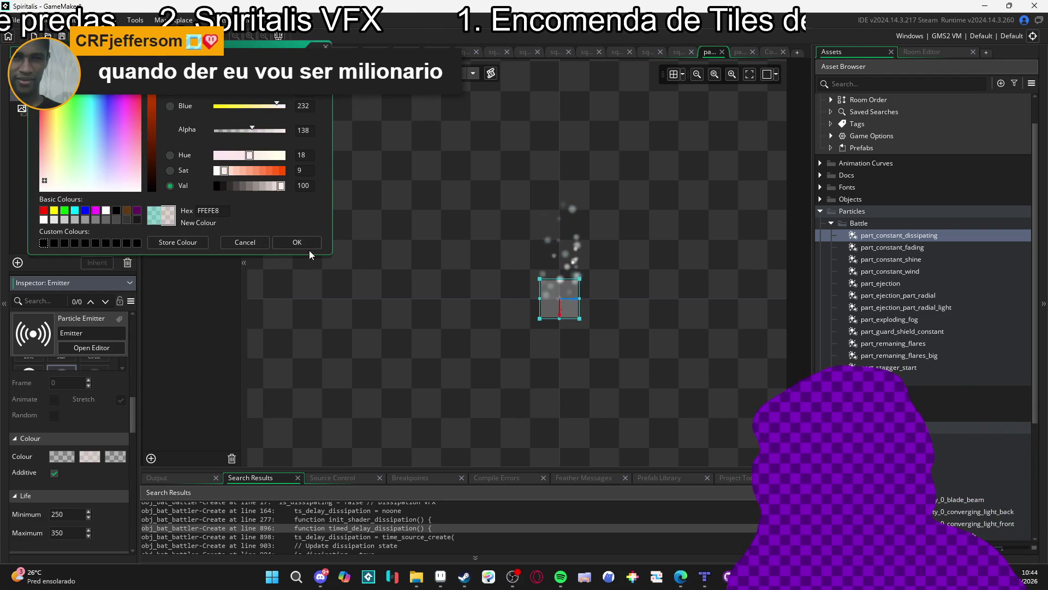
click(297, 242)
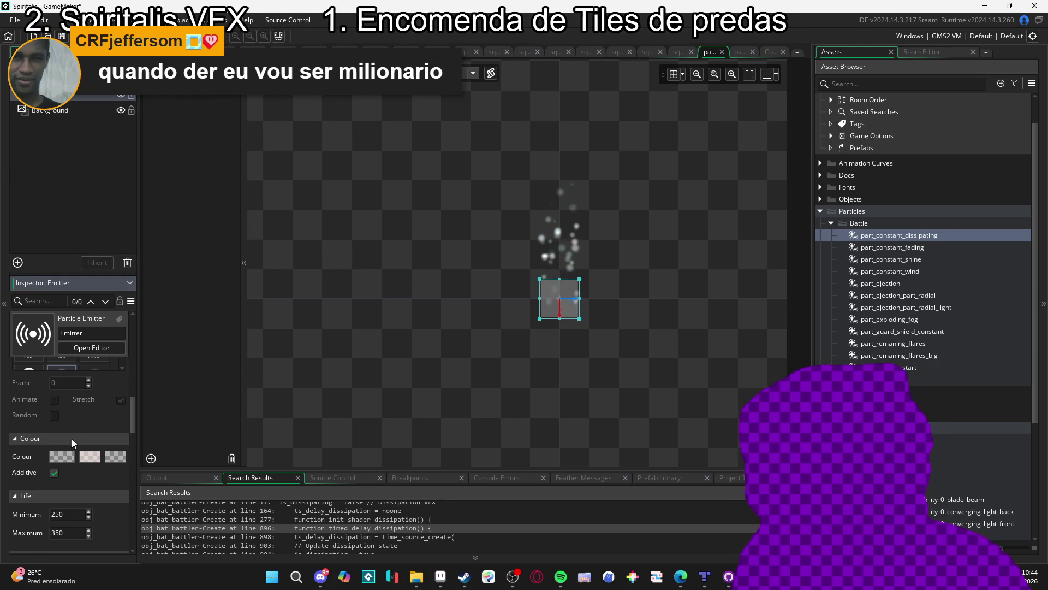
click(57, 458)
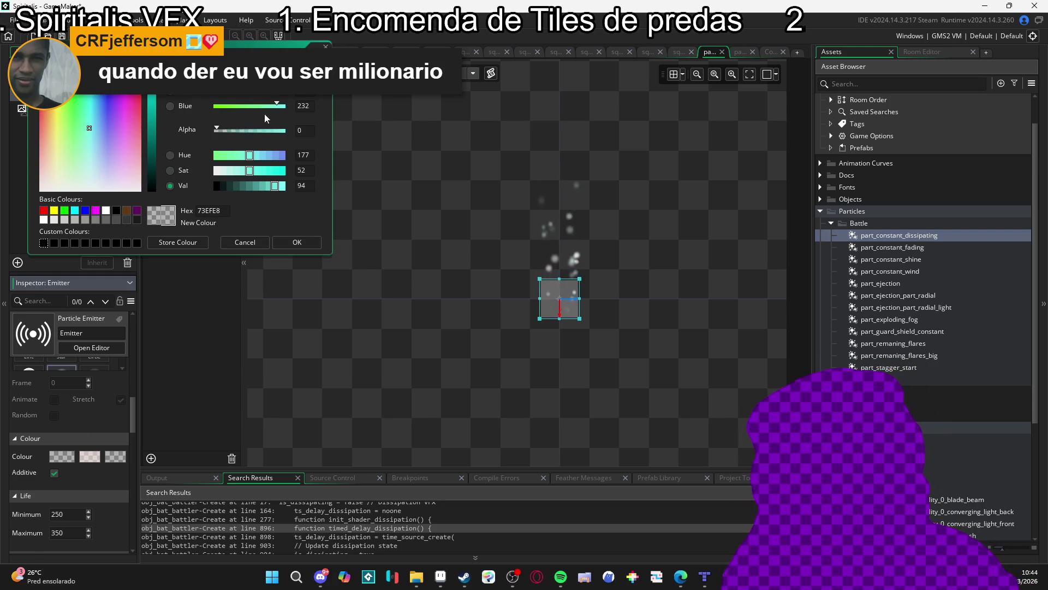
click(44, 180)
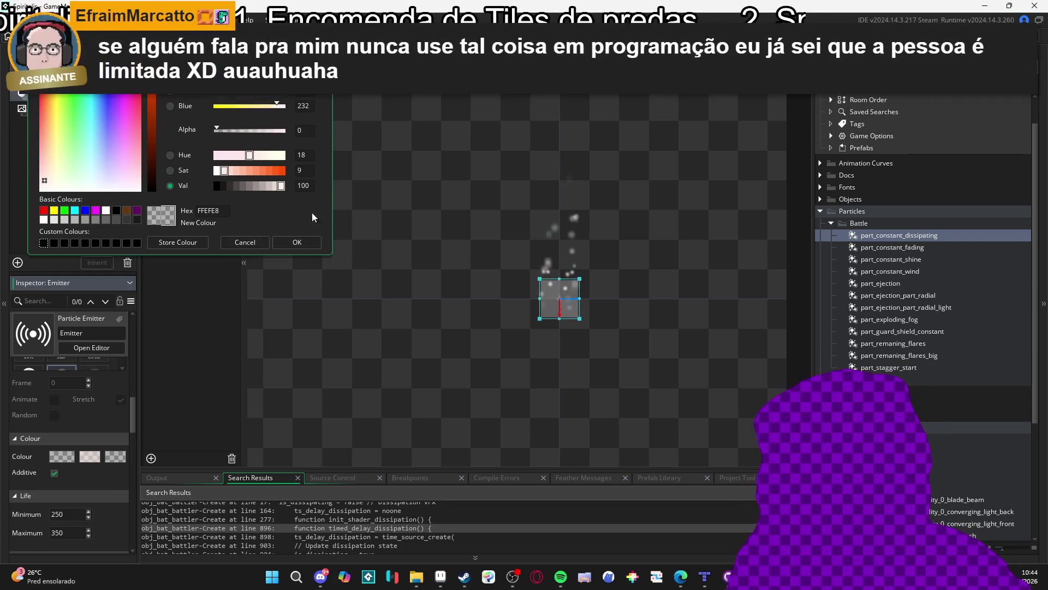
click(303, 242)
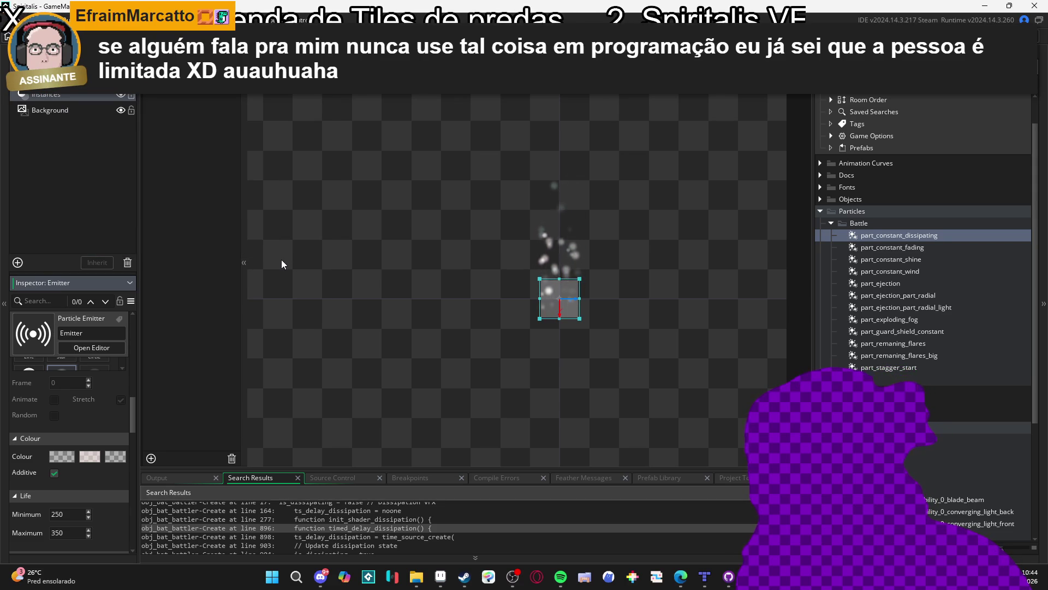
click(113, 458)
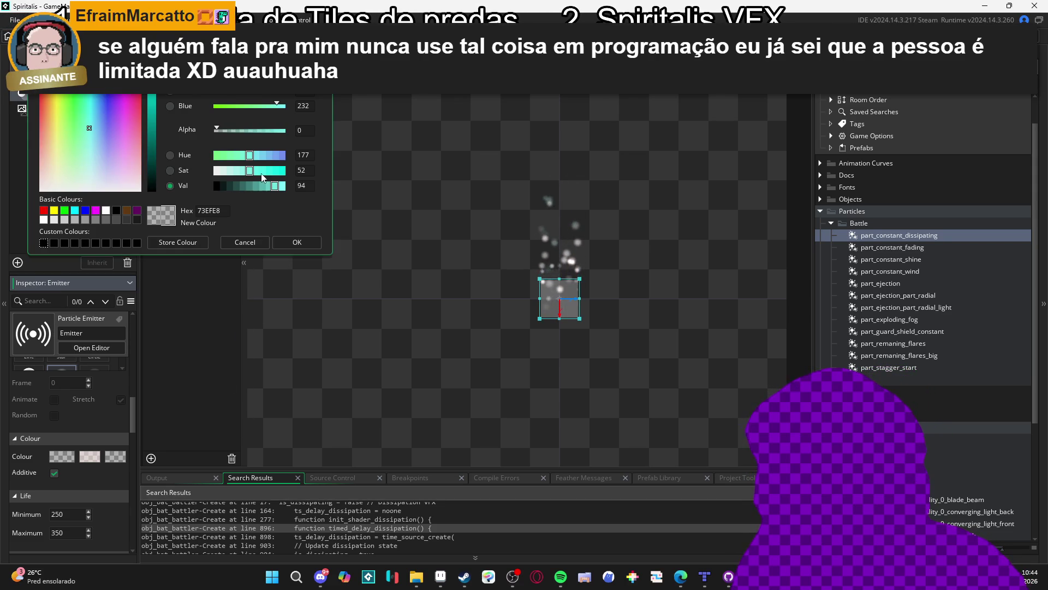
click(44, 180)
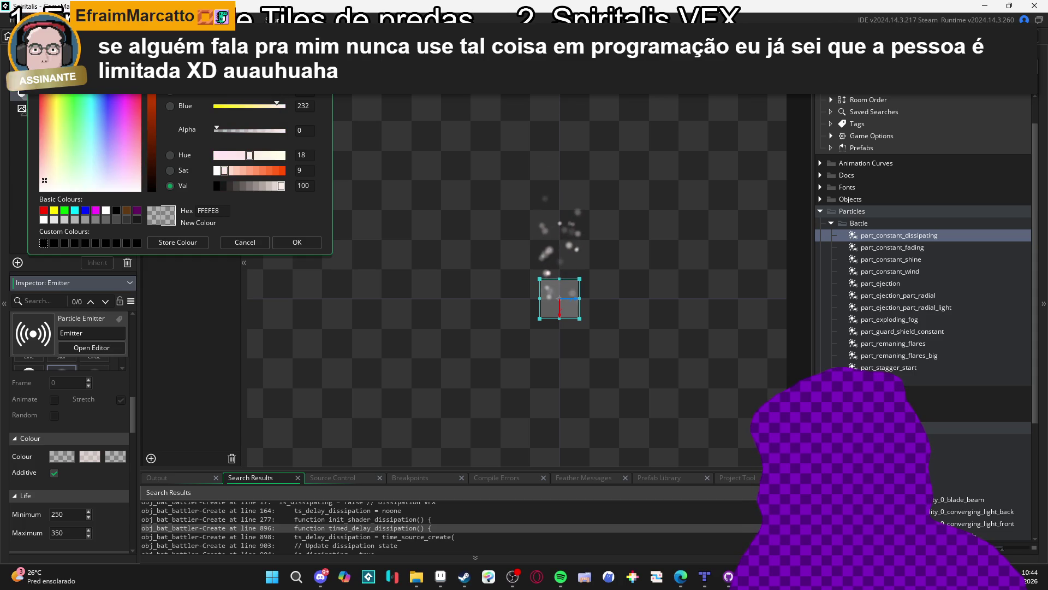
click(296, 243)
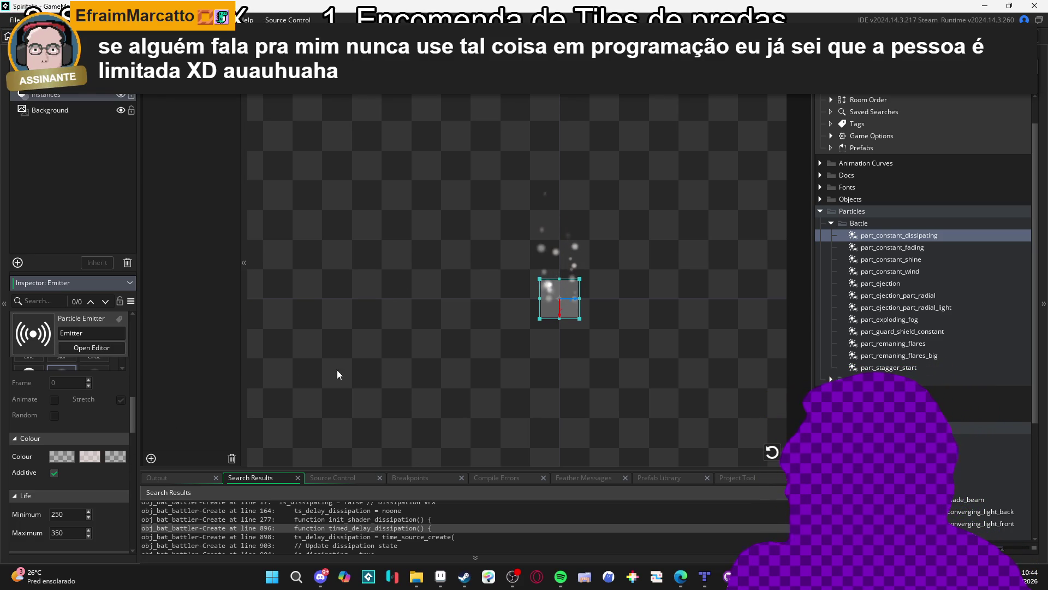
click(451, 331)
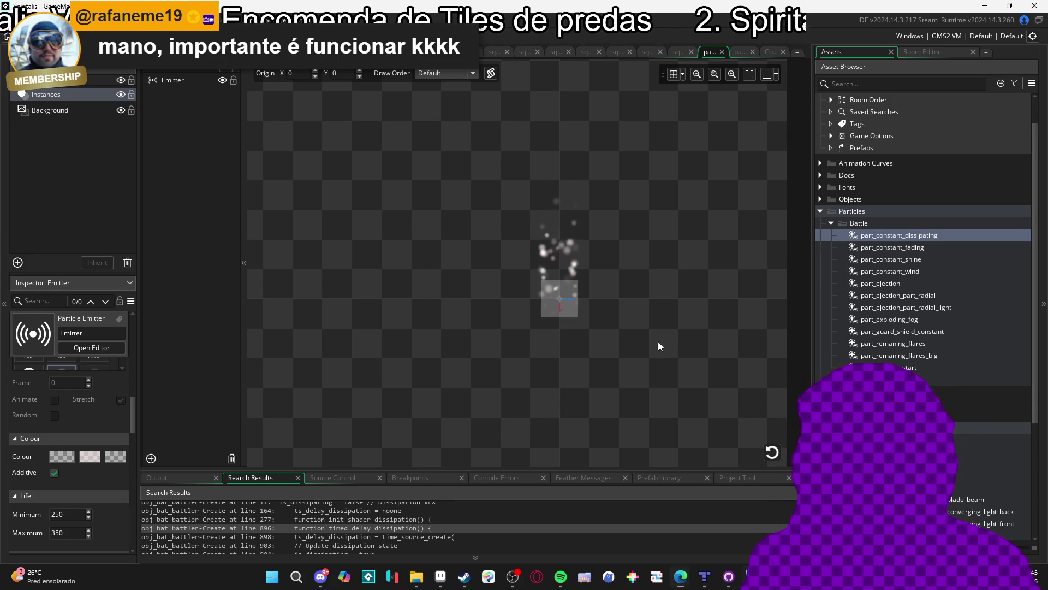
click(574, 290)
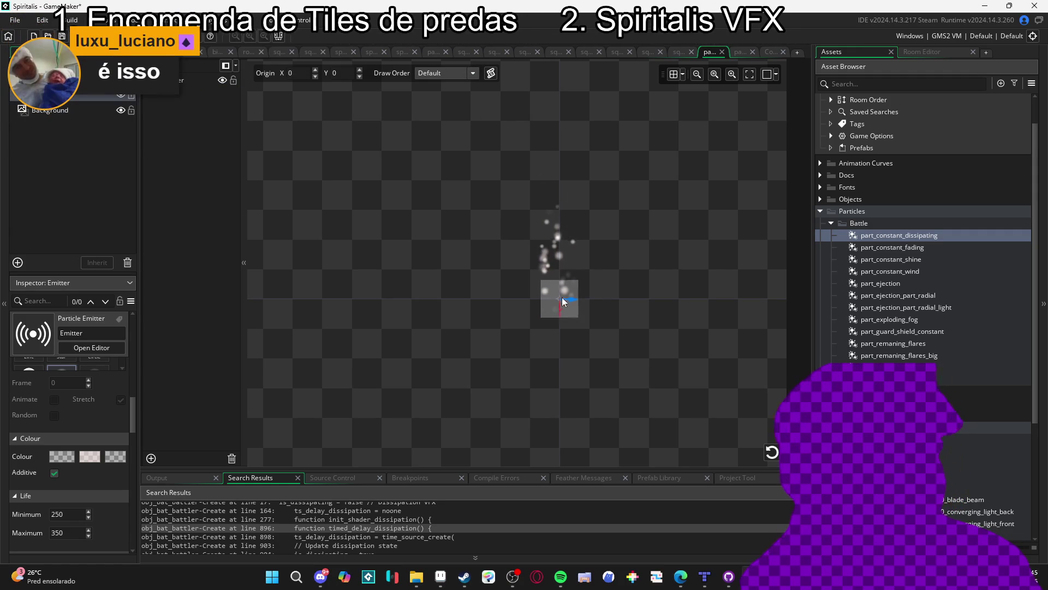
click(598, 347)
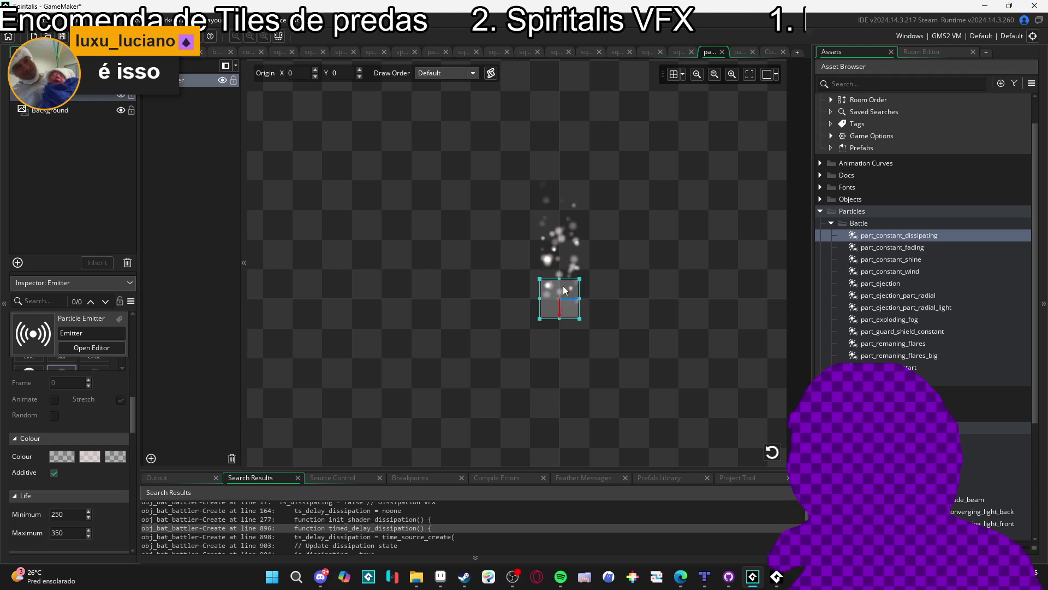
click(550, 313)
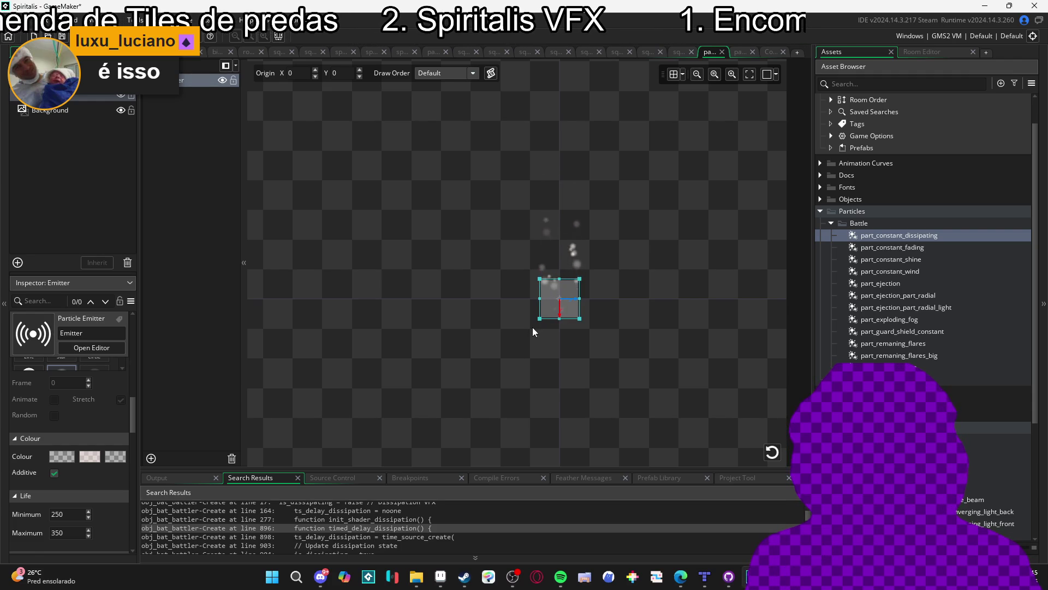
click(555, 376)
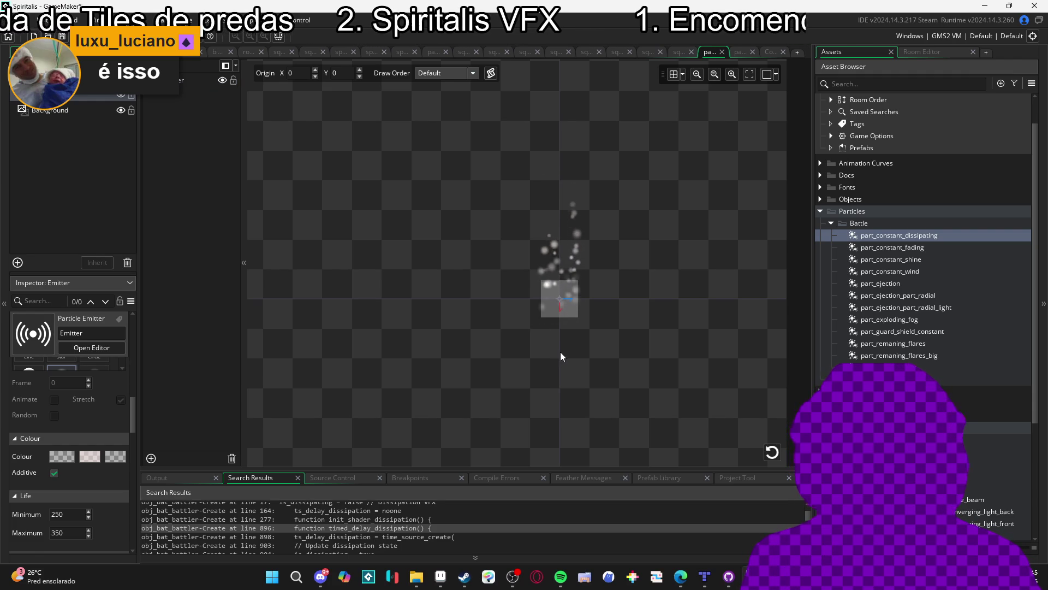
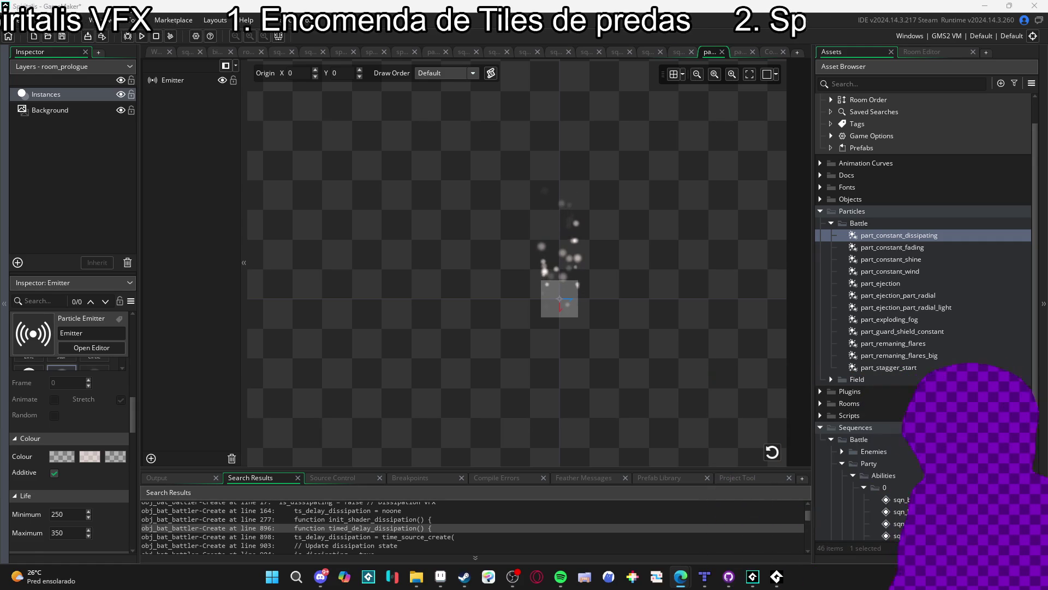
Build and run the Spiritalis project to open the battle with Yara's action menu
key(F5)
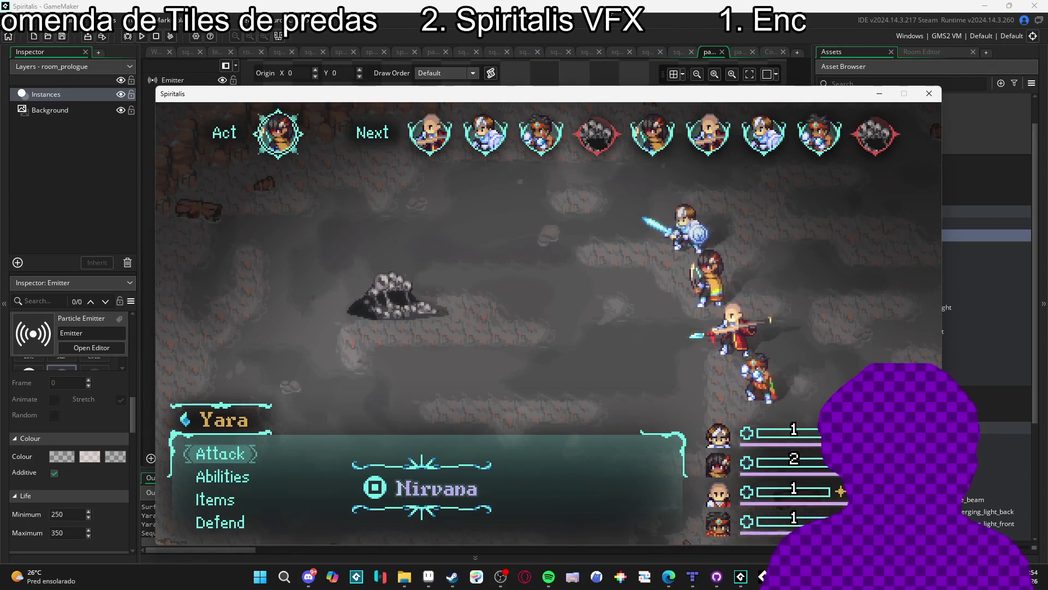
Check the Sloth Blob's info, then have Yara use an ability on it
key(Return)
key(Escape)
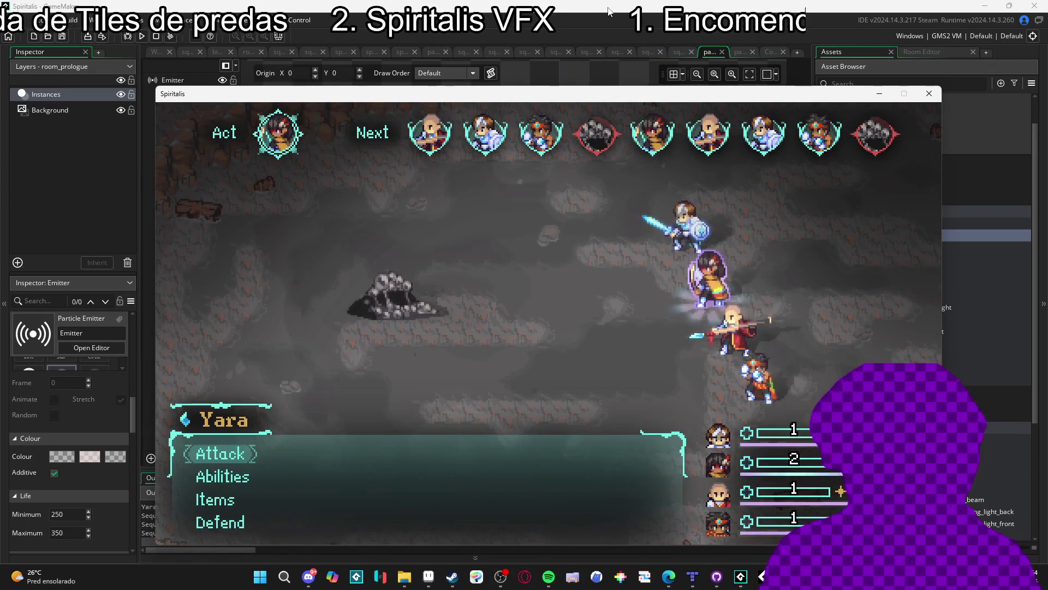
key(Down)
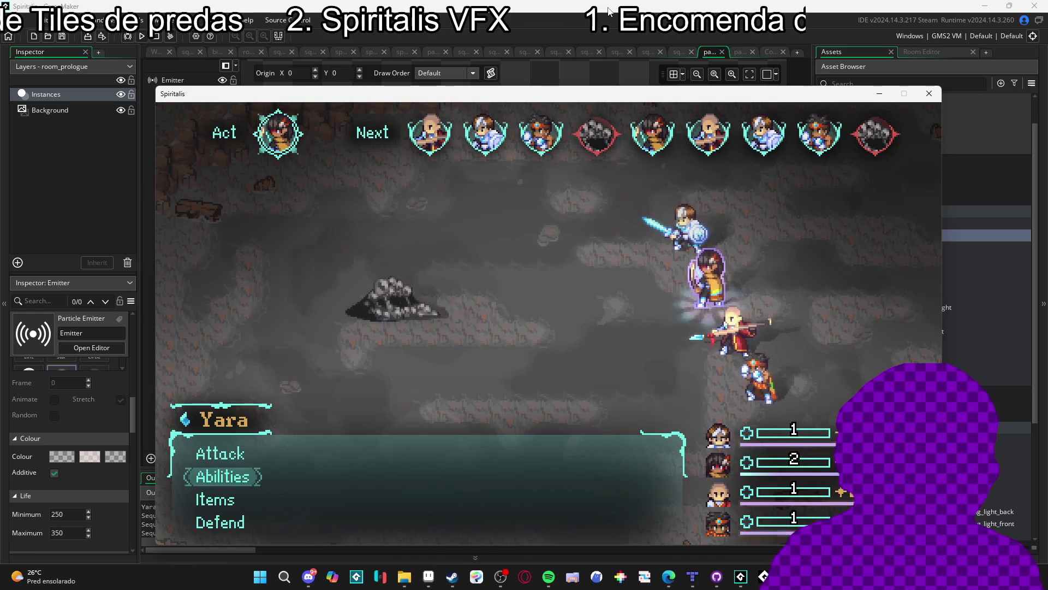
key(Return)
key(Return)
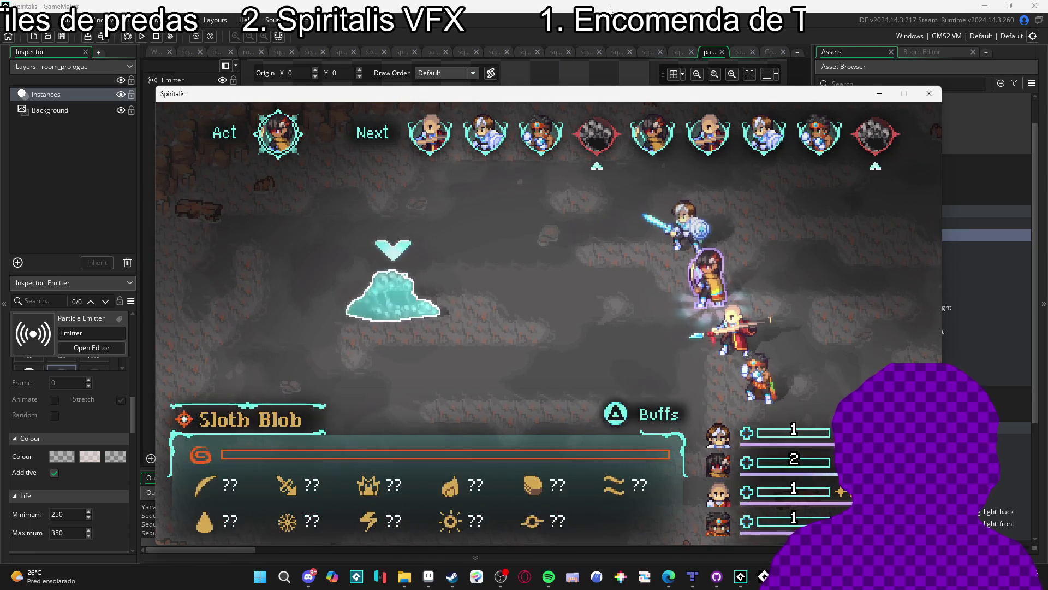
key(Return)
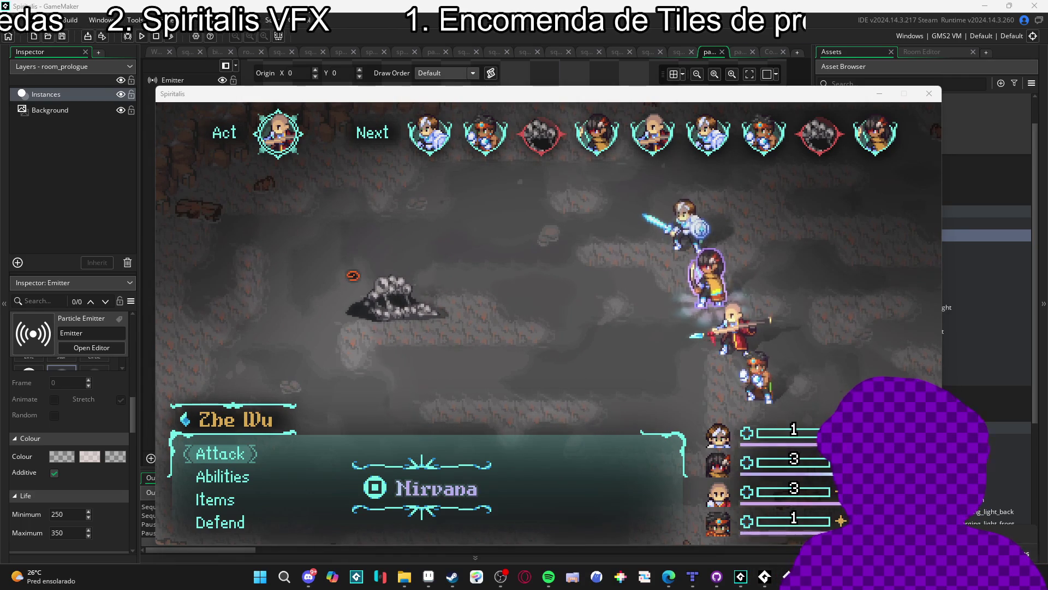
Set the Spiritalis game's volume to 0 in the Windows volume mixer
key(ctrl+shift+Escape)
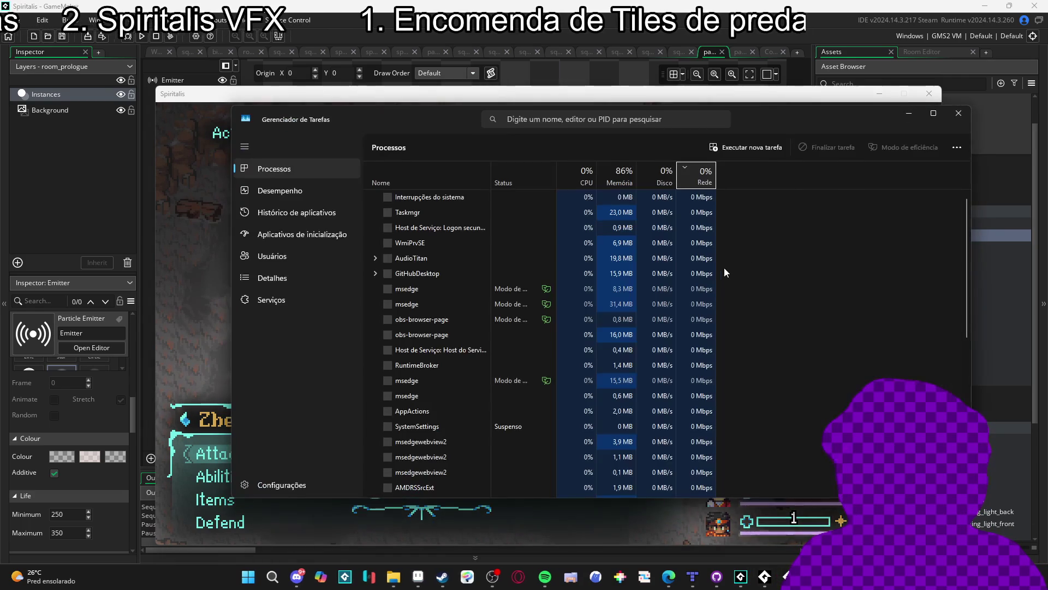
click(959, 113)
click(999, 530)
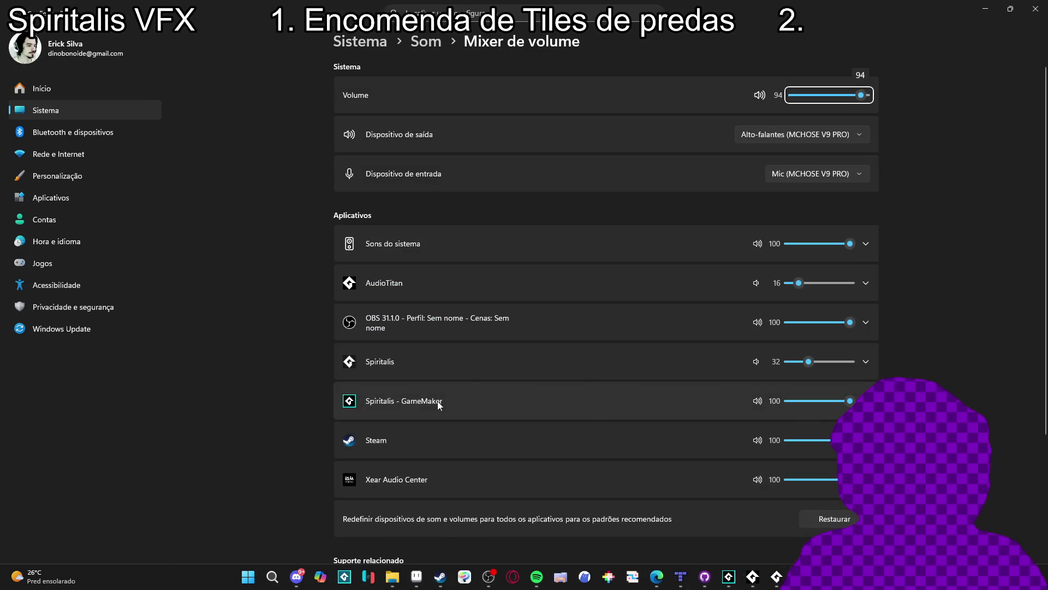
drag(809, 361, 788, 361)
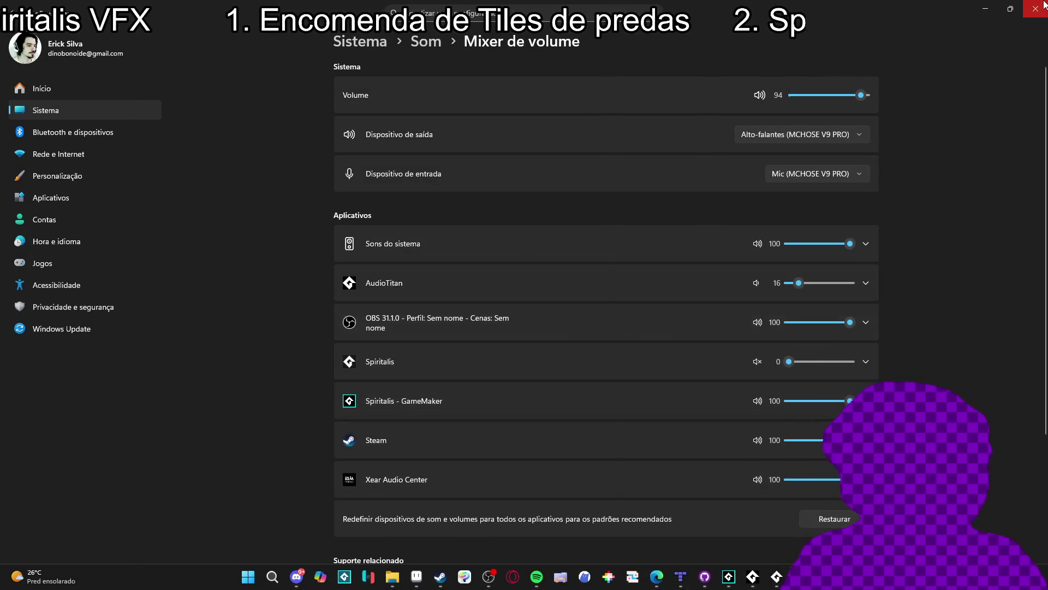
click(1035, 6)
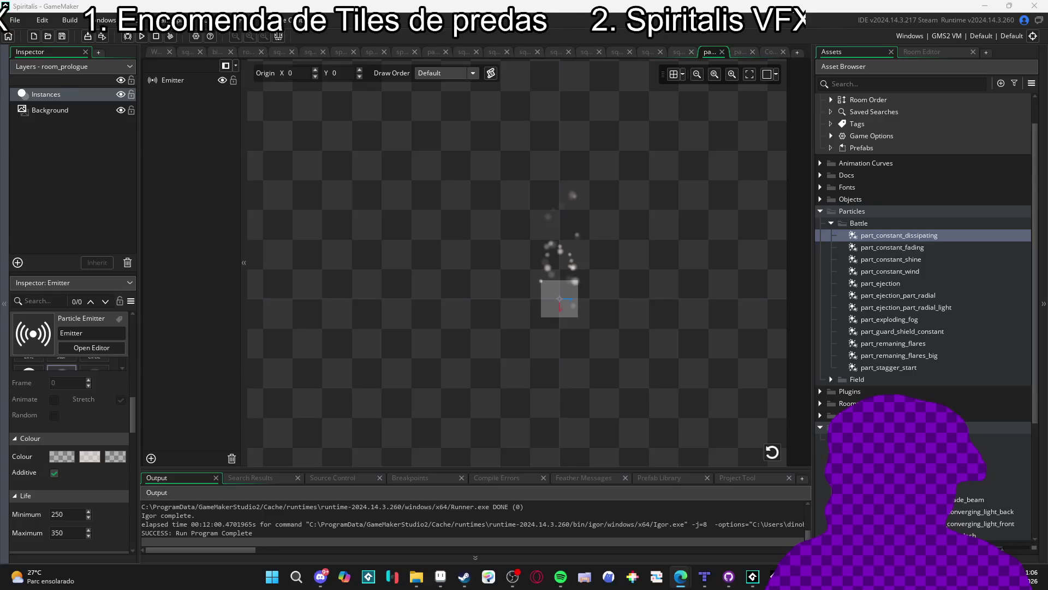
Switch from the browser's X post back to the Spiritalis project in GameMaker
mouse_move(704, 577)
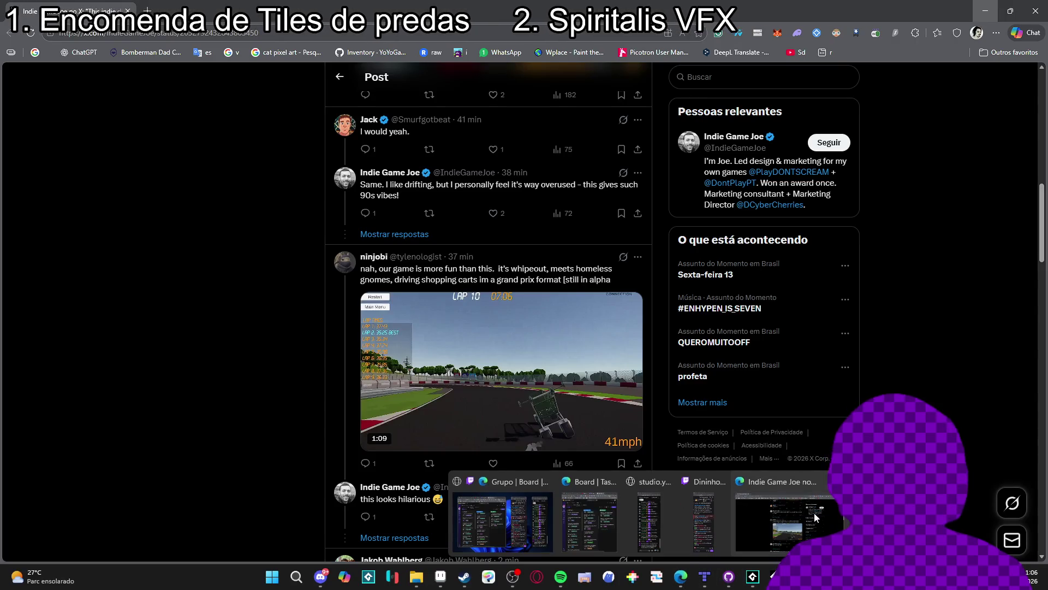
click(786, 524)
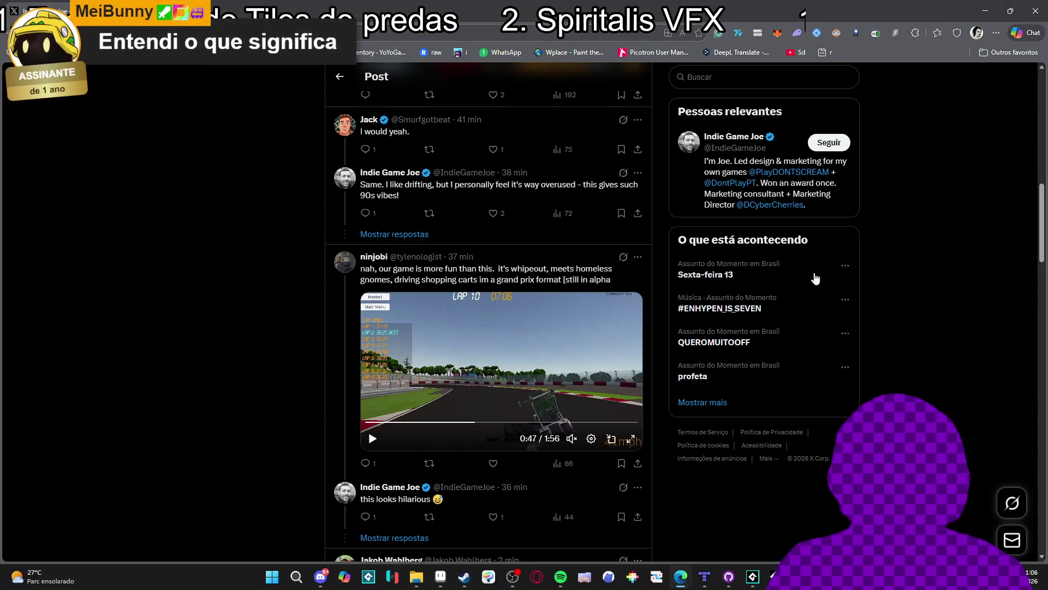
click(753, 576)
mouse_move(753, 577)
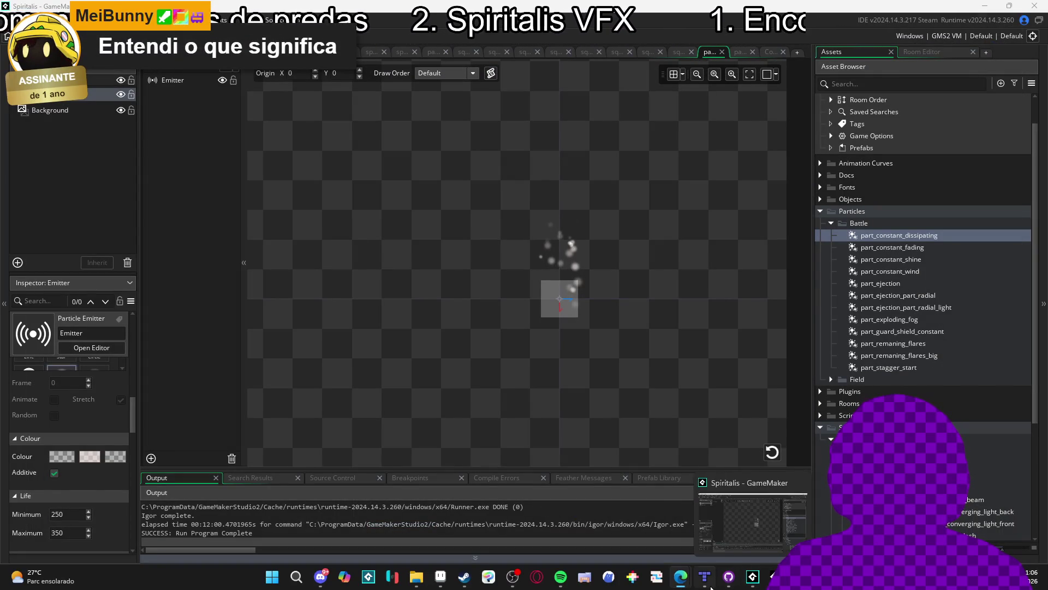
mouse_move(704, 577)
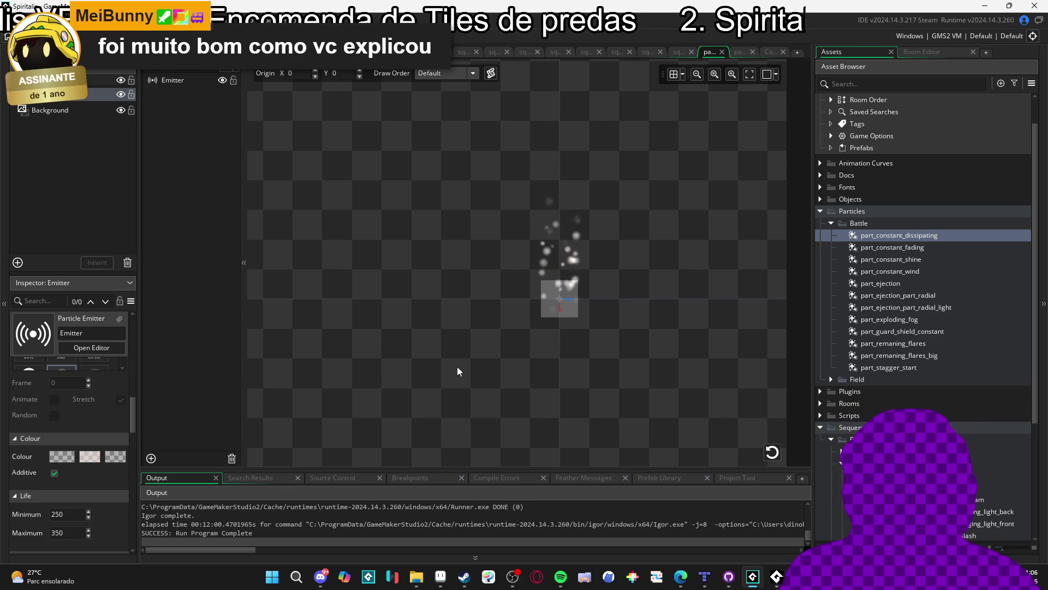
mouse_move(680, 577)
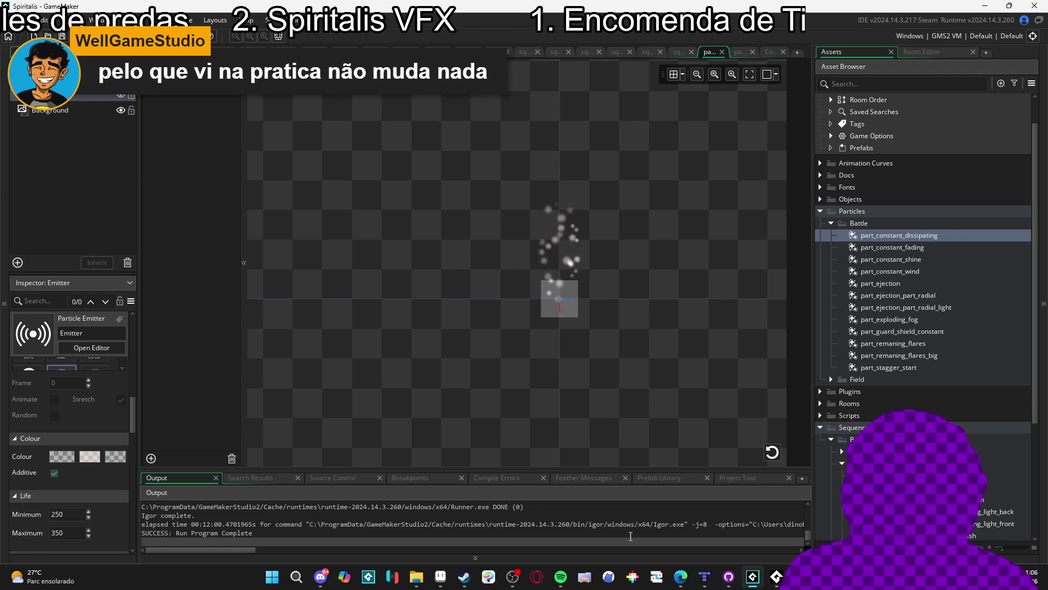
mouse_move(774, 535)
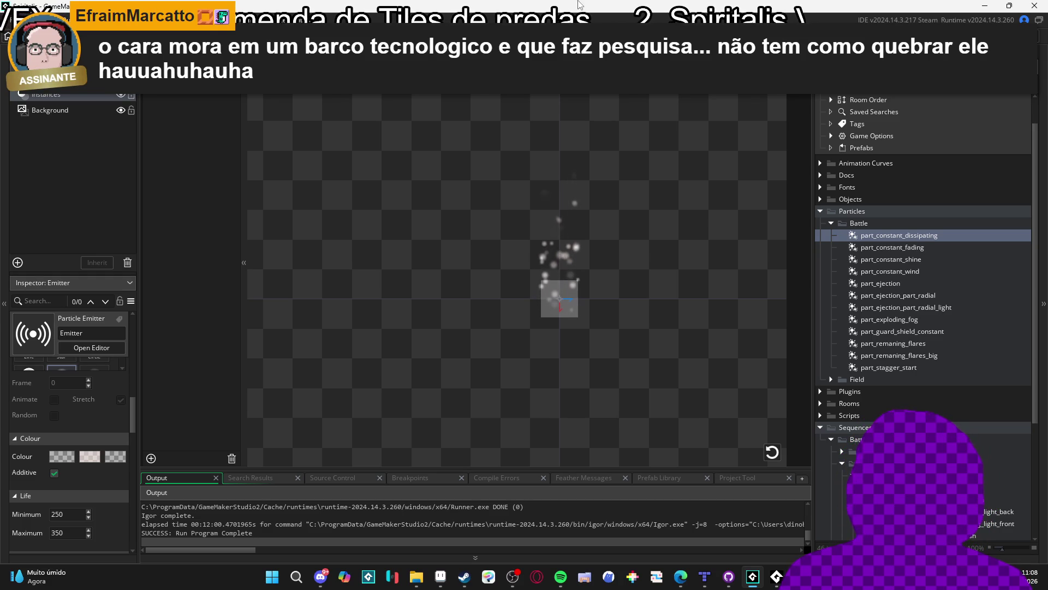
click(557, 298)
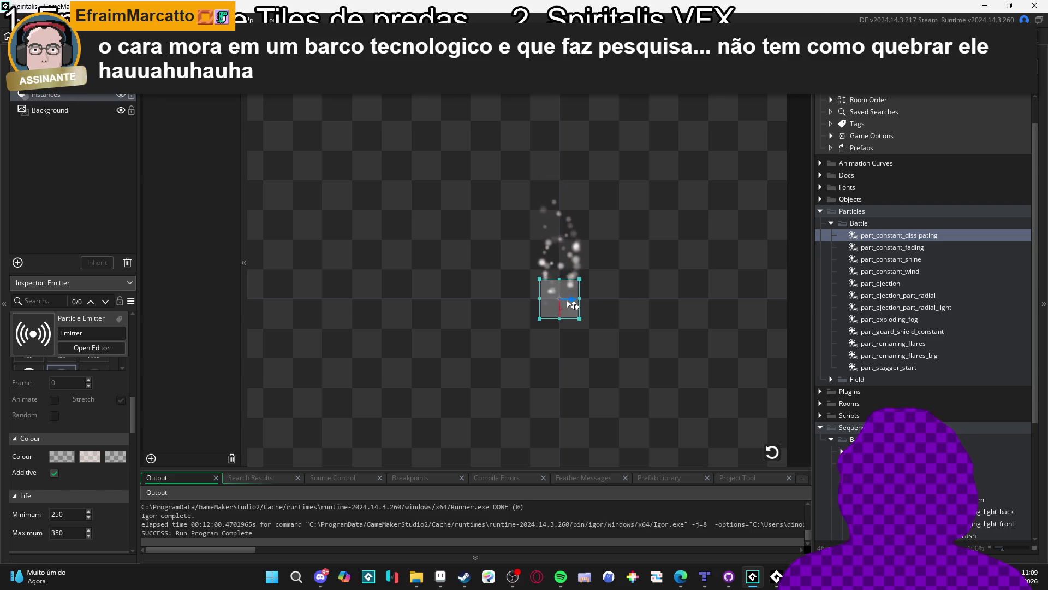
click(629, 318)
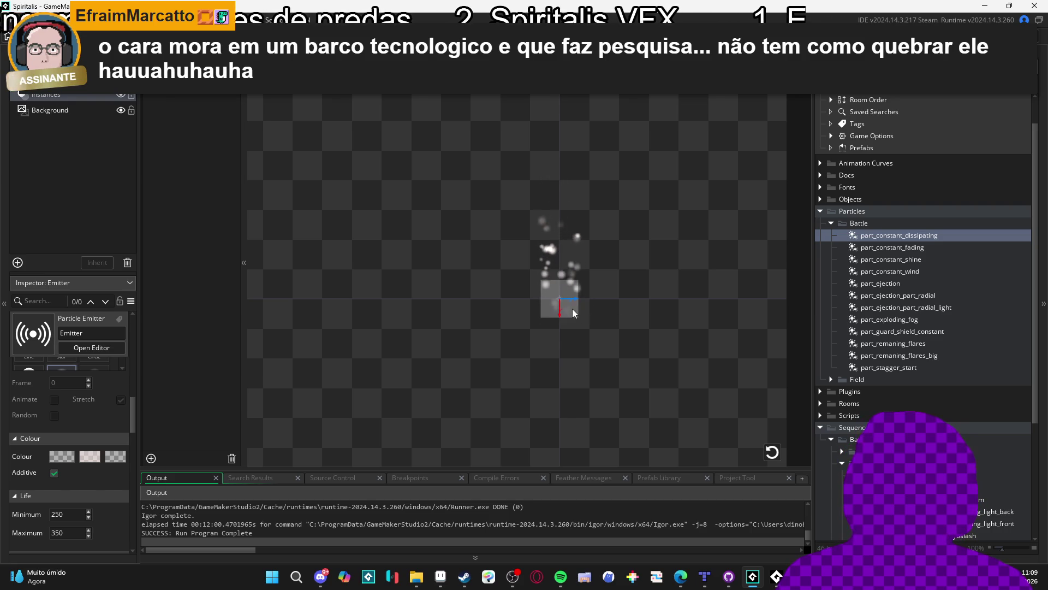
click(562, 299)
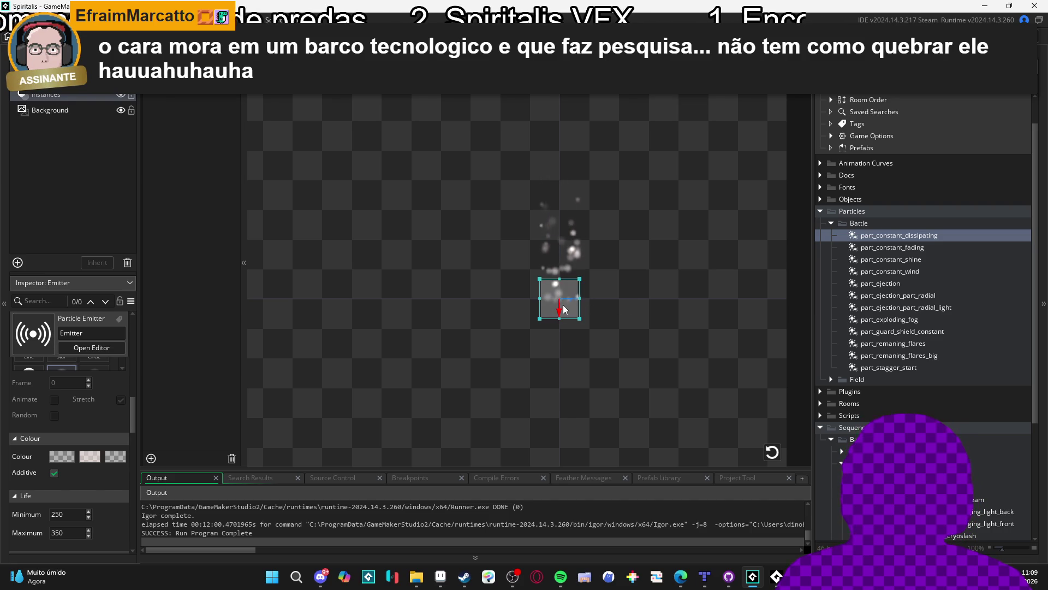
click(637, 312)
click(565, 301)
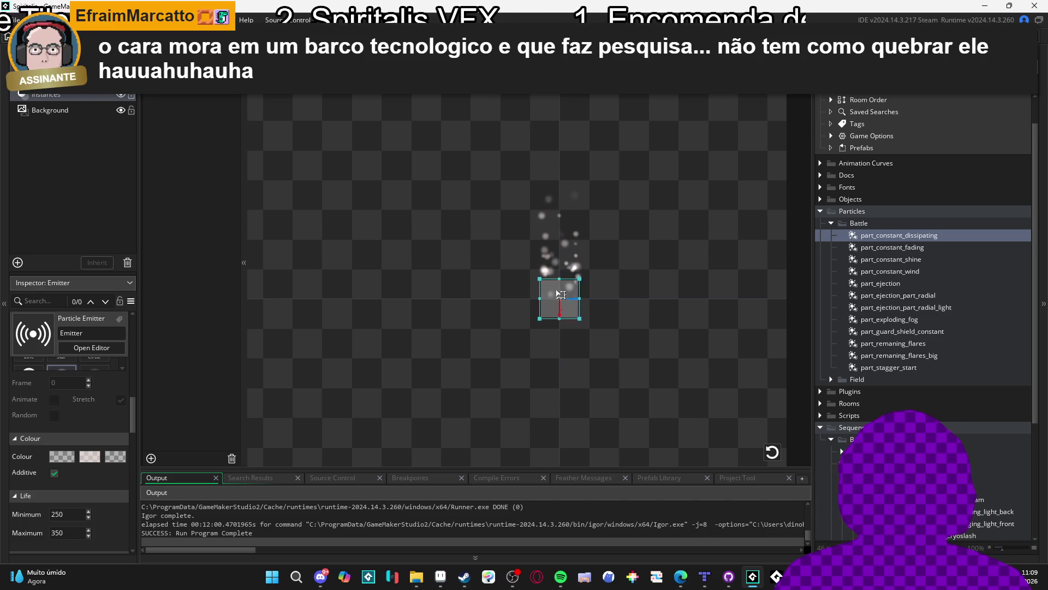
click(654, 285)
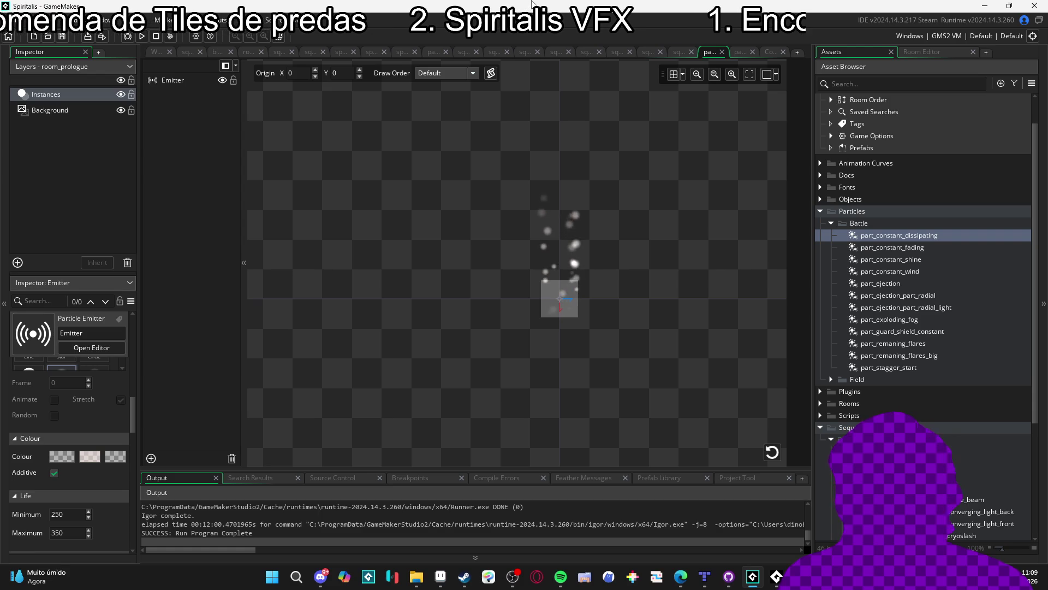
click(681, 52)
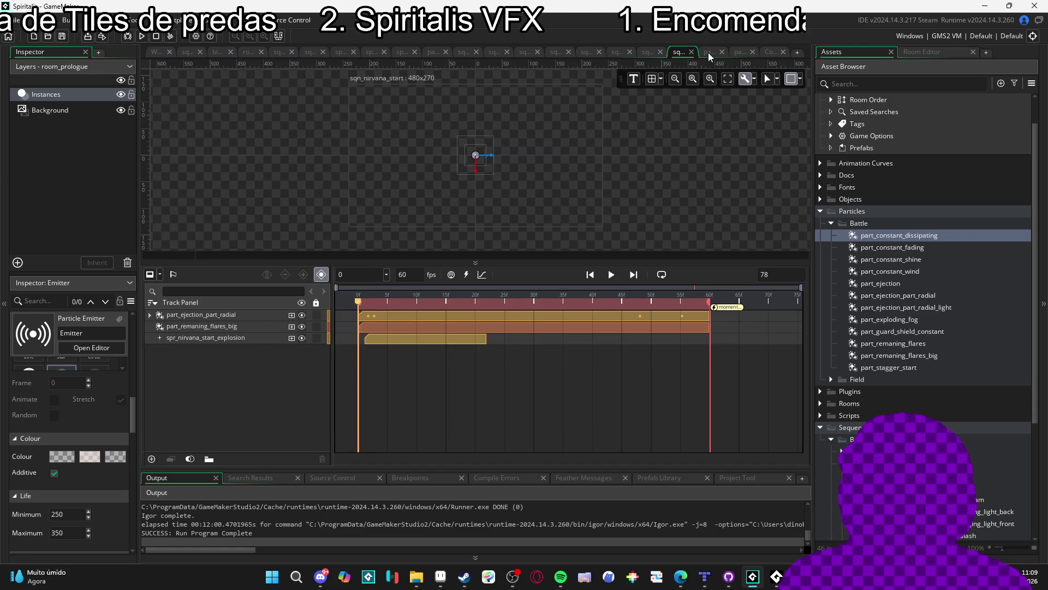
click(708, 53)
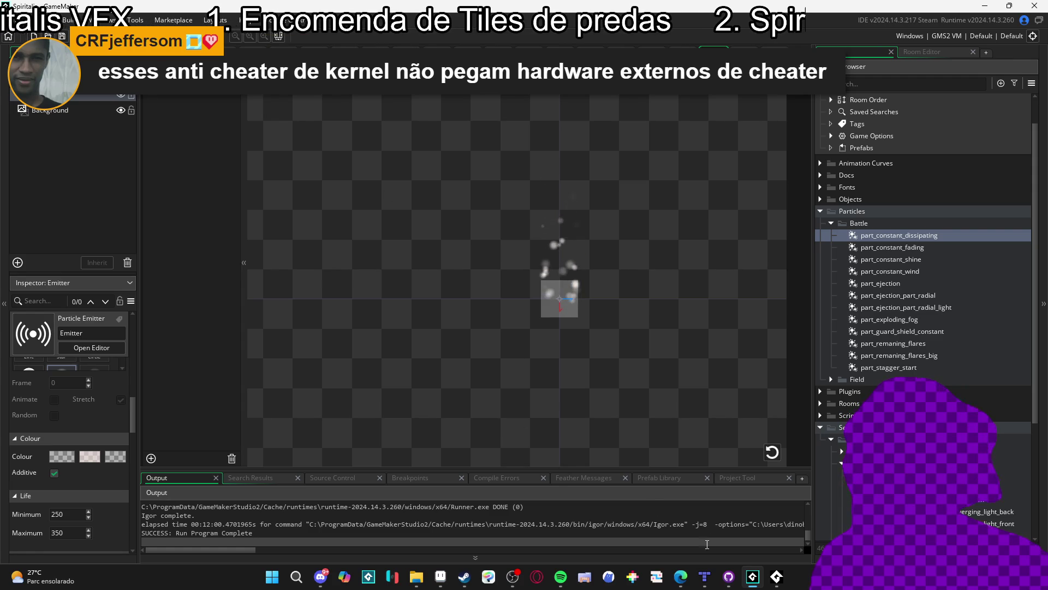
View master_equalist_tileset.png in the pixel-art editor, then switch to File Explorer
mouse_move(681, 577)
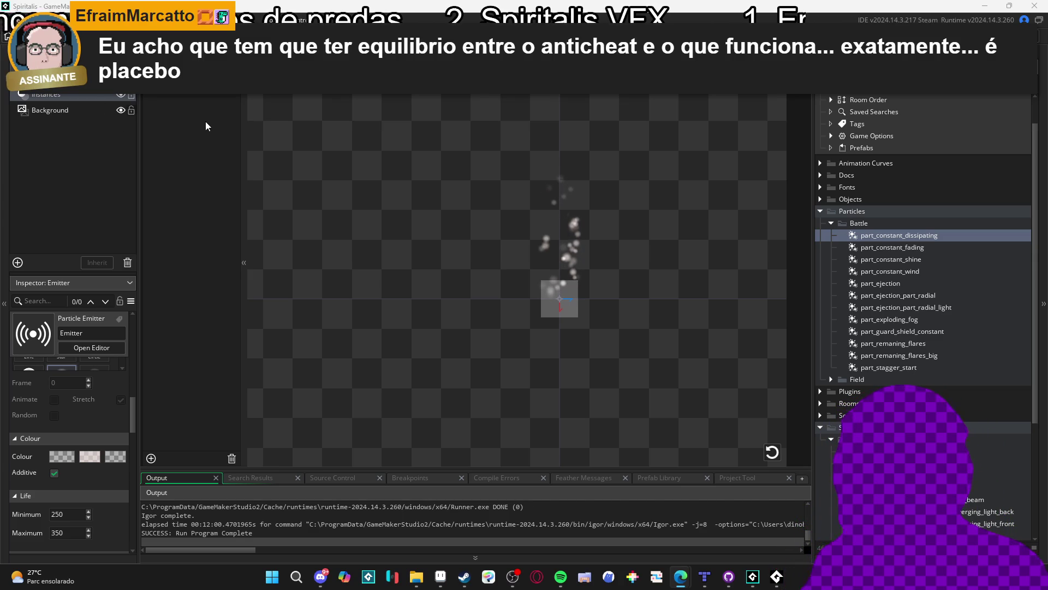
click(442, 579)
scroll(562, 386, up, 1)
drag(546, 388, 549, 408)
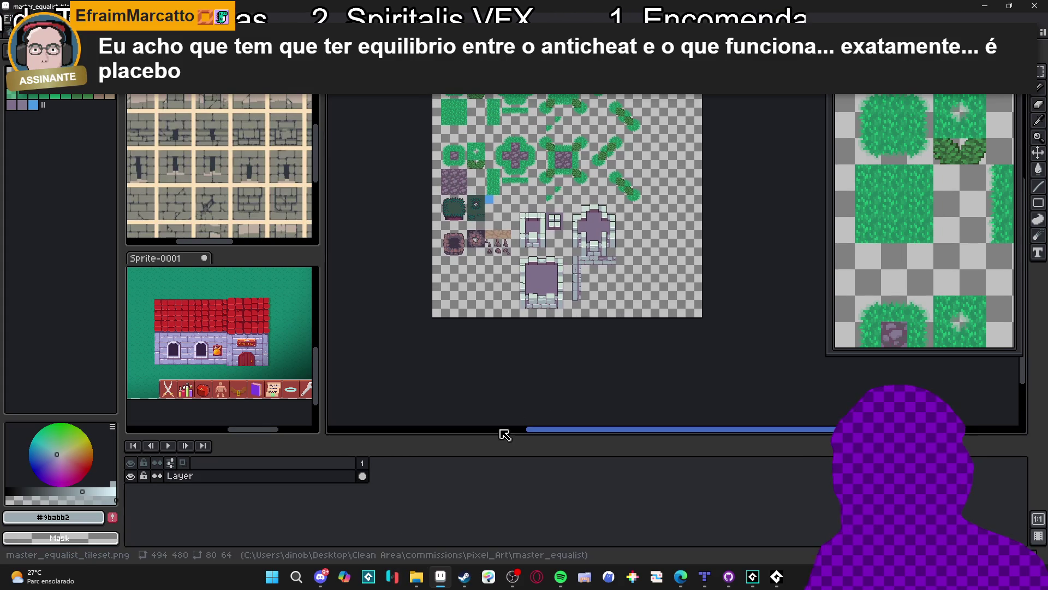
mouse_move(418, 583)
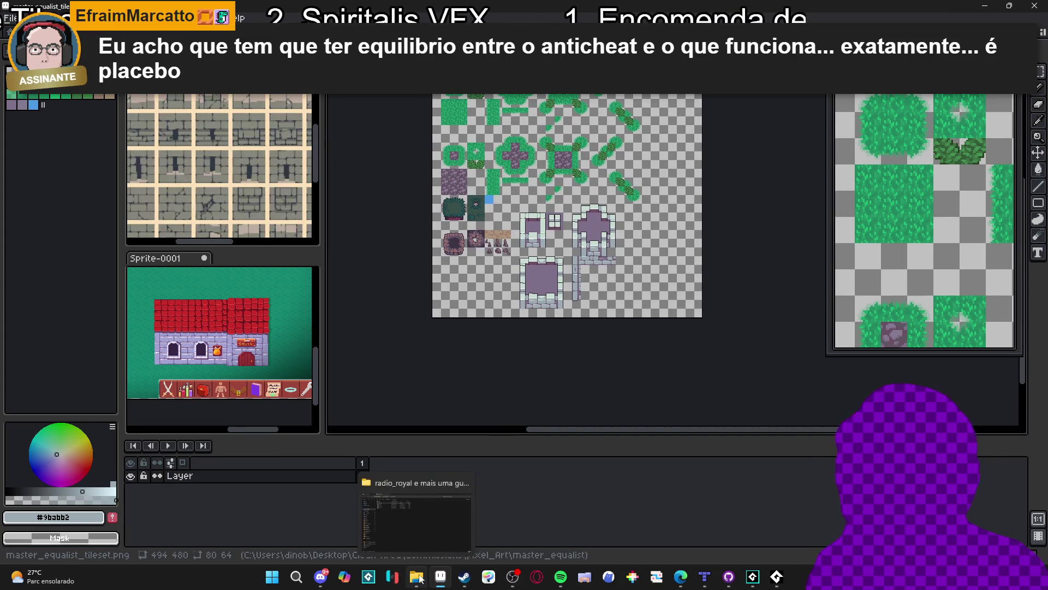
click(409, 532)
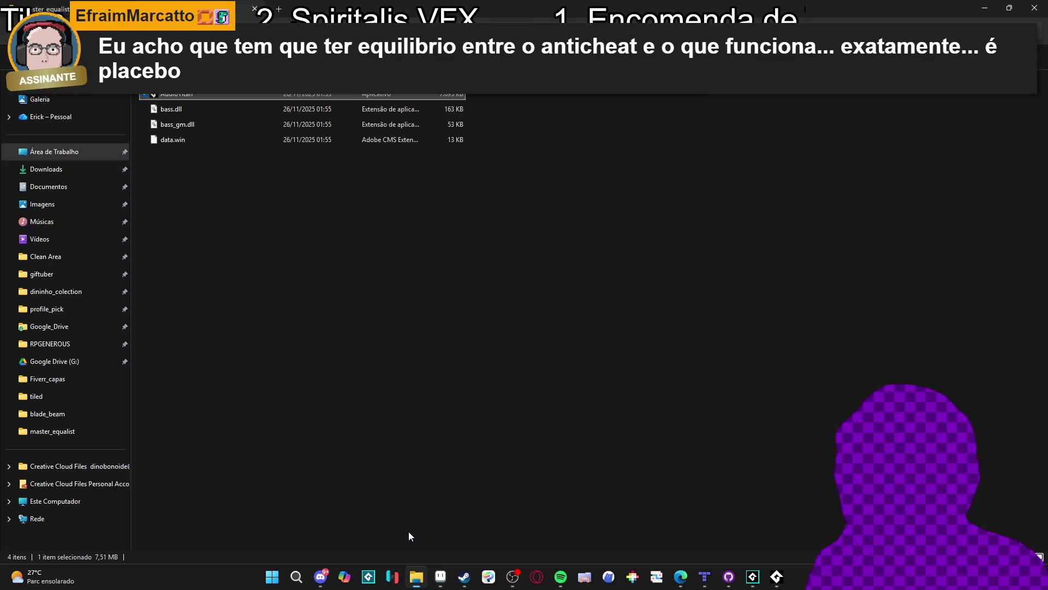
Go from the Desktop into RPGENEROUS's characters folder and select the monsters folder
click(75, 151)
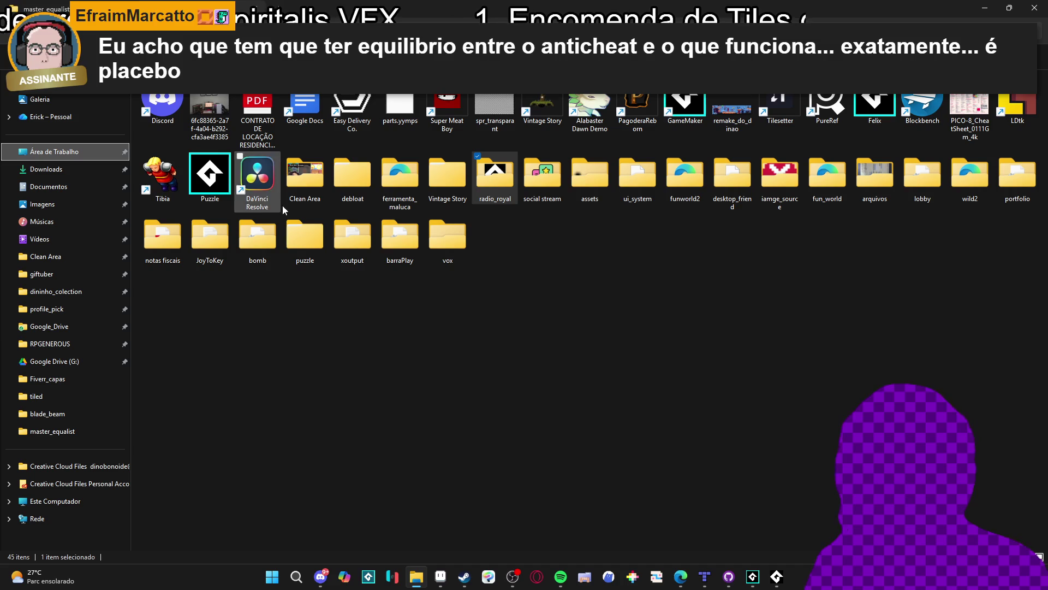
click(65, 345)
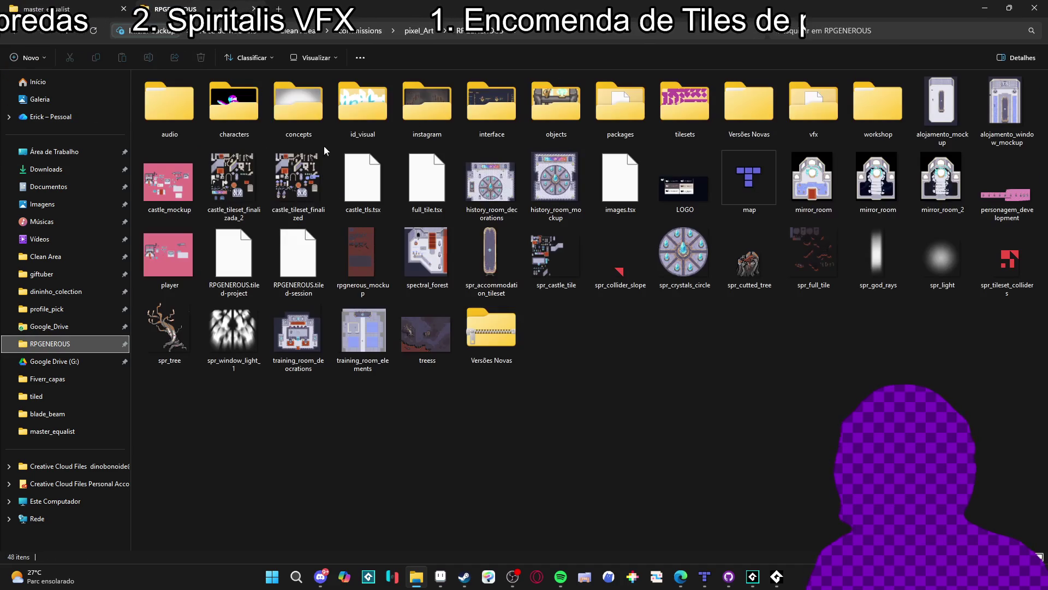
double_click(243, 121)
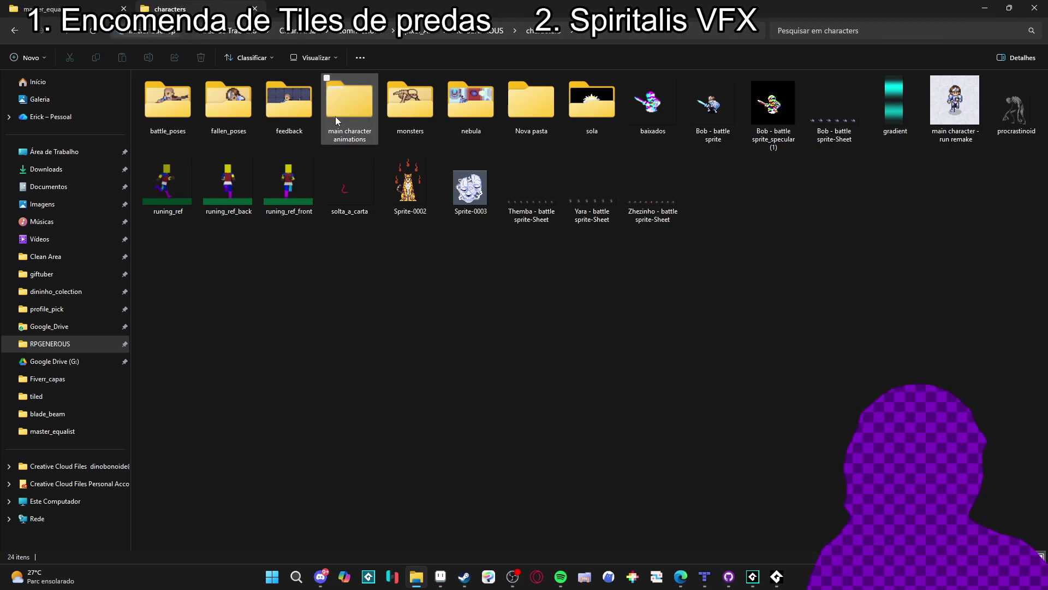
click(390, 106)
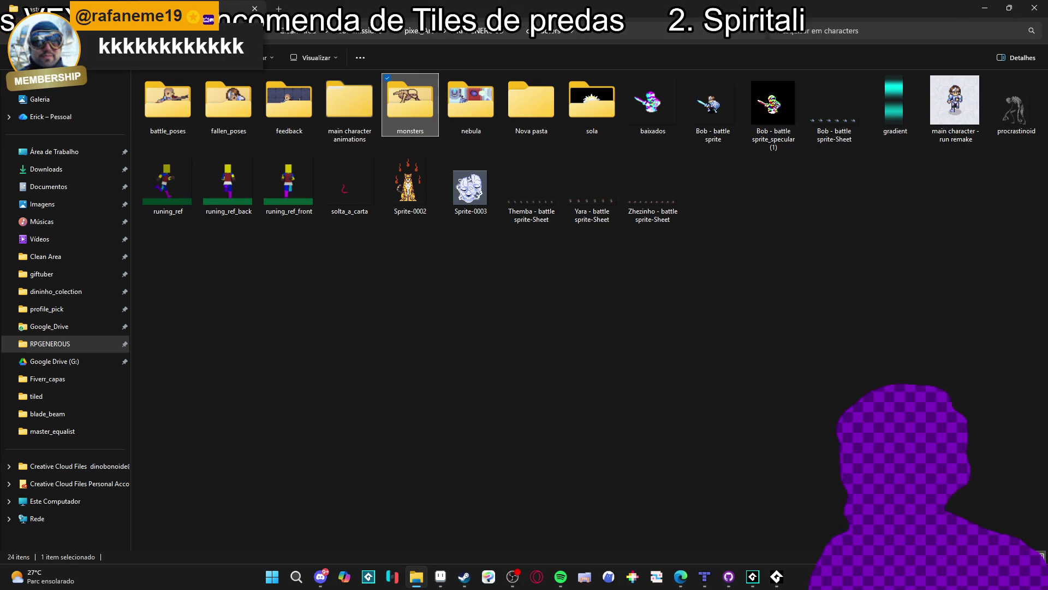
click(670, 304)
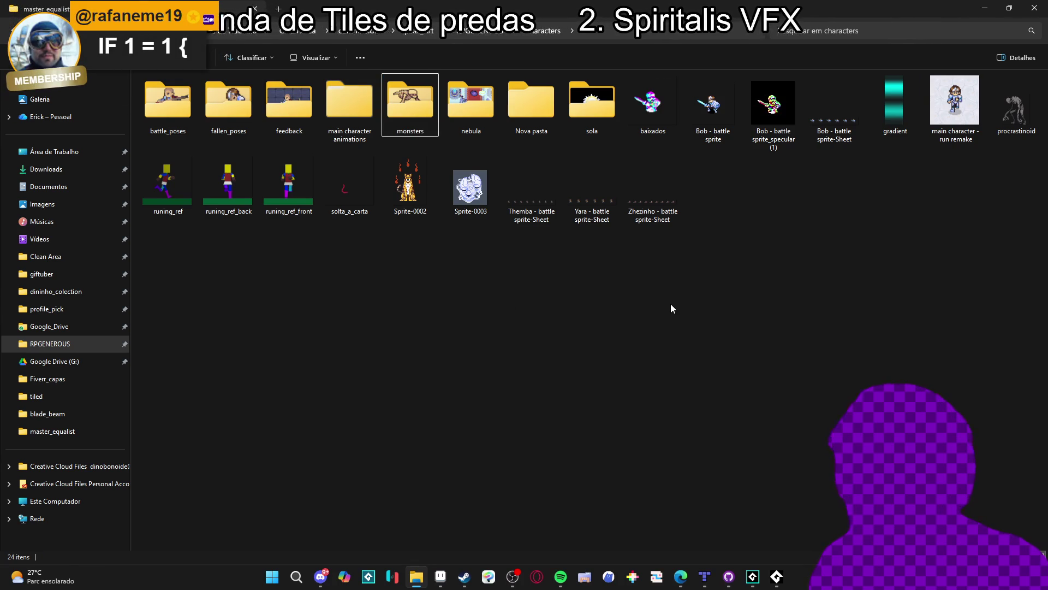
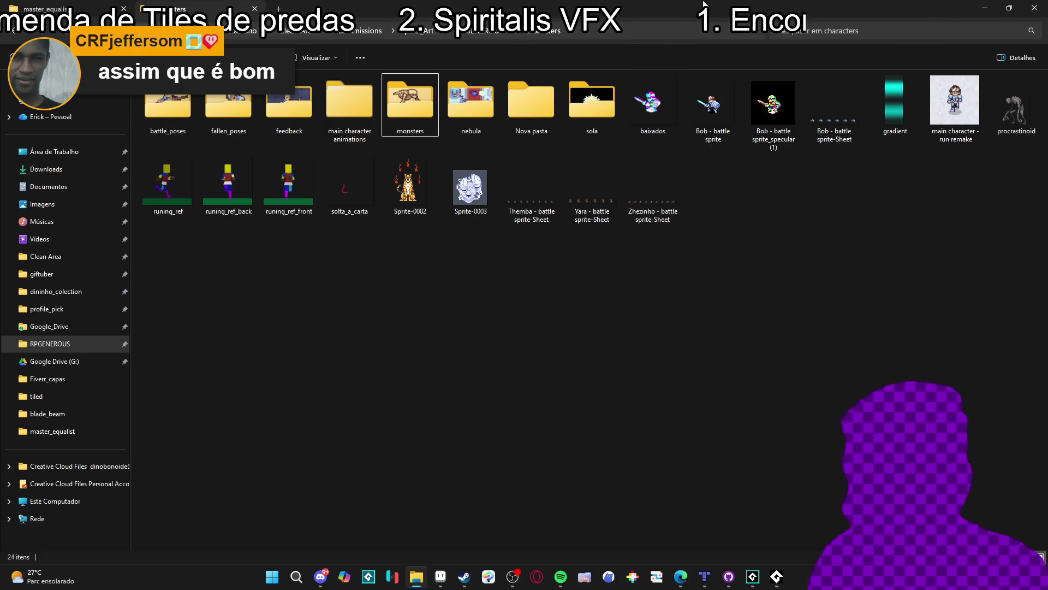
Bring the Aseprite window with the master_equalist_tileset back to the front from the taskbar
click(440, 577)
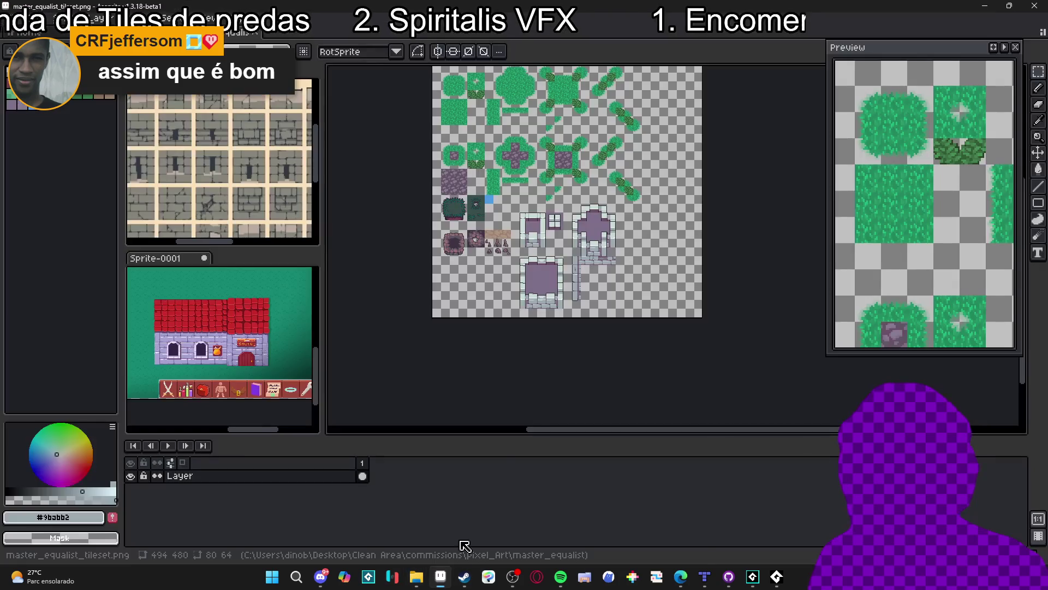
Switch to the master_equalist_tileset.aseprite document and show the tile grid over the canvas
scroll(547, 315, up, 2)
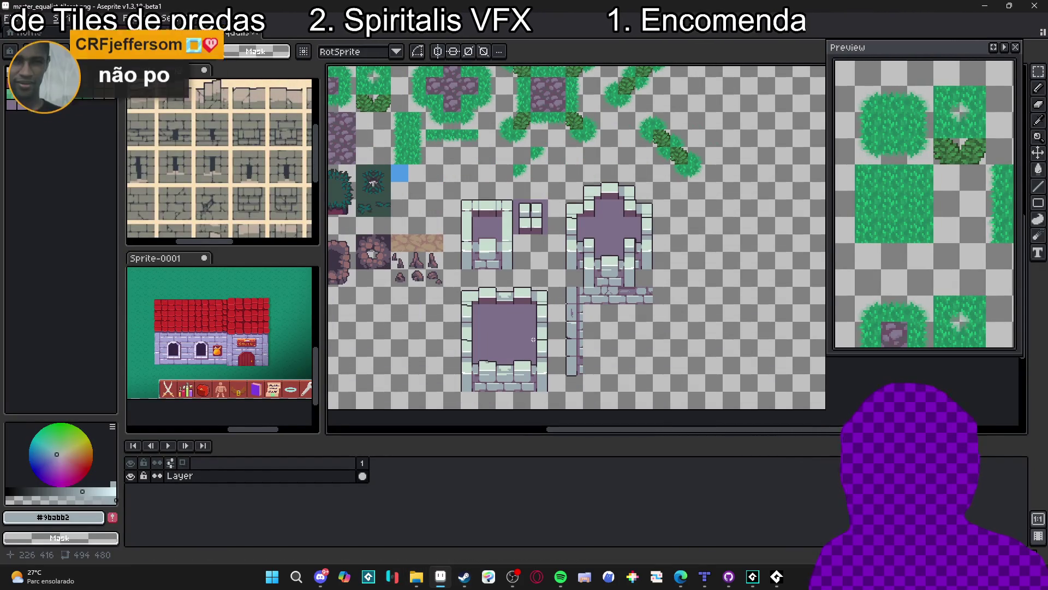
scroll(524, 336, down, 3)
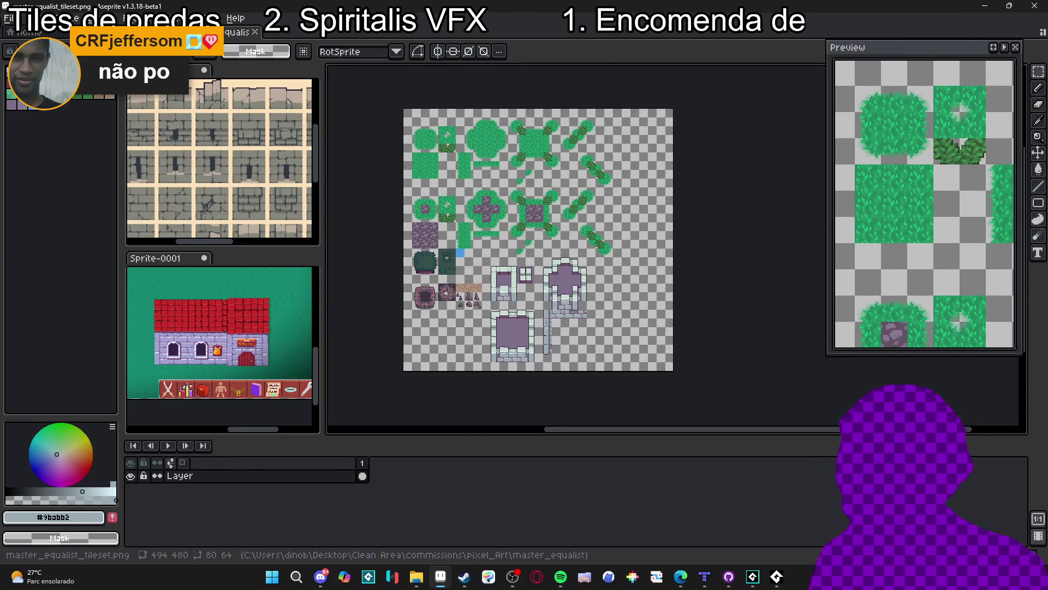
key(ctrl+Tab)
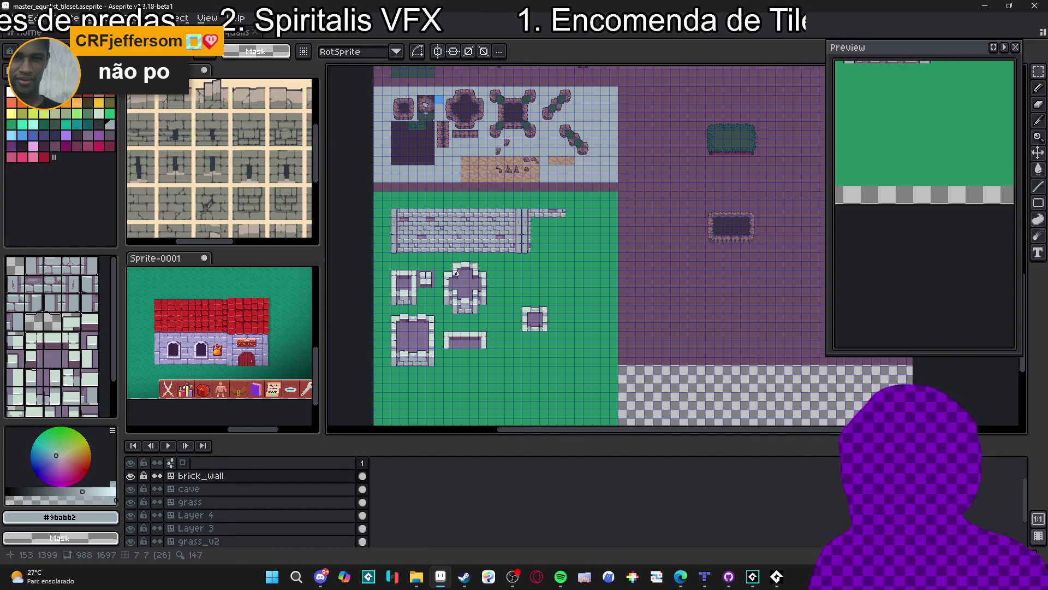
scroll(534, 199, up, 2)
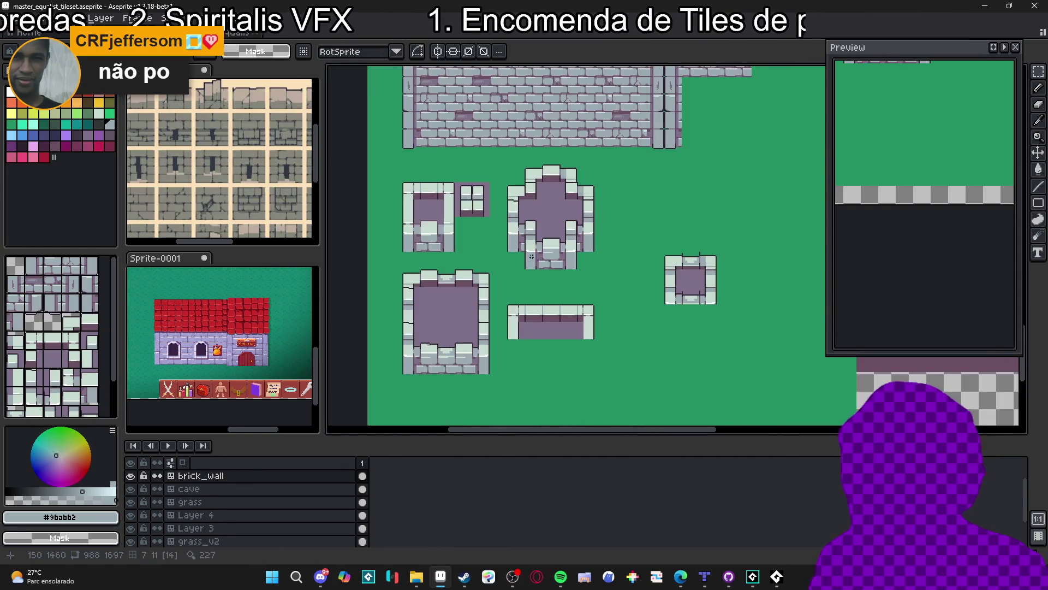
key(ctrl+apostrophe)
scroll(552, 198, up, 2)
key(ctrl+shift+apostrophe)
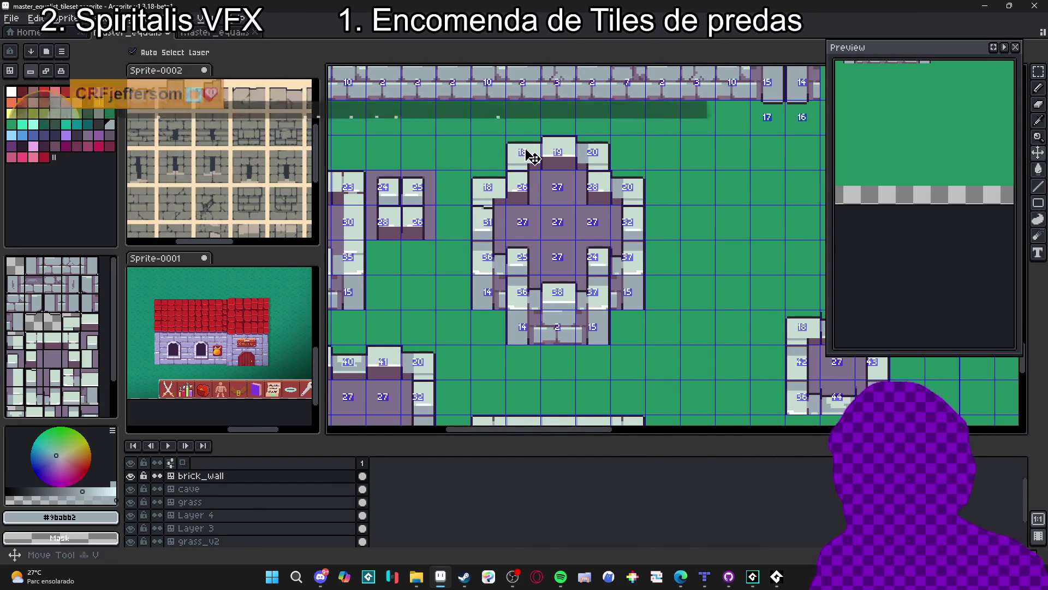
key(ctrl+shift+apostrophe)
Rectangle-select the central castle-tower tile block and switch to the move tool to show its transform handles
key(m)
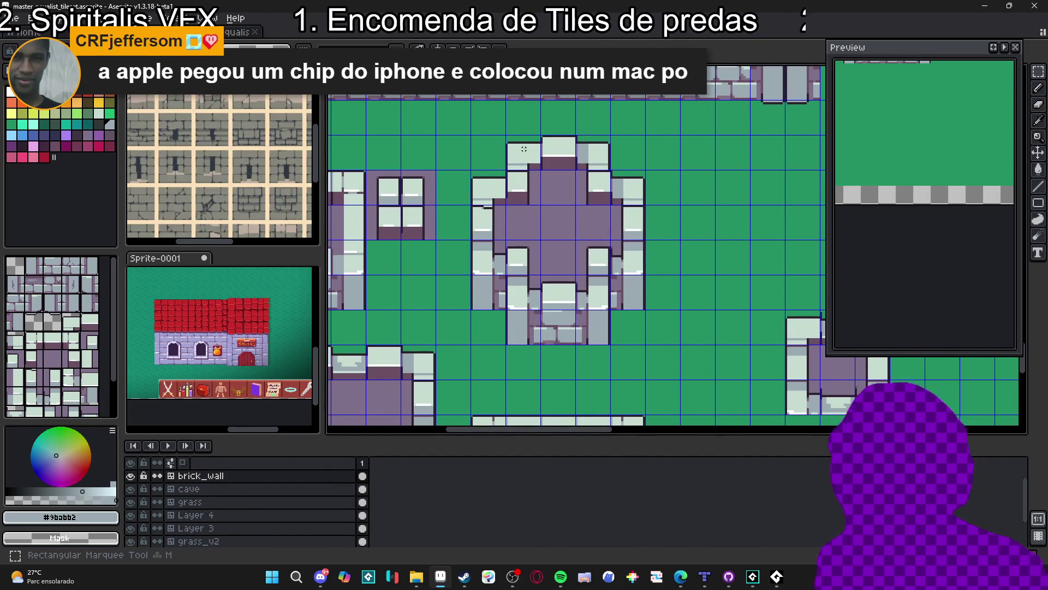
mouse_move(496, 143)
mouse_down()
mouse_move(524, 158)
mouse_move(633, 333)
mouse_up()
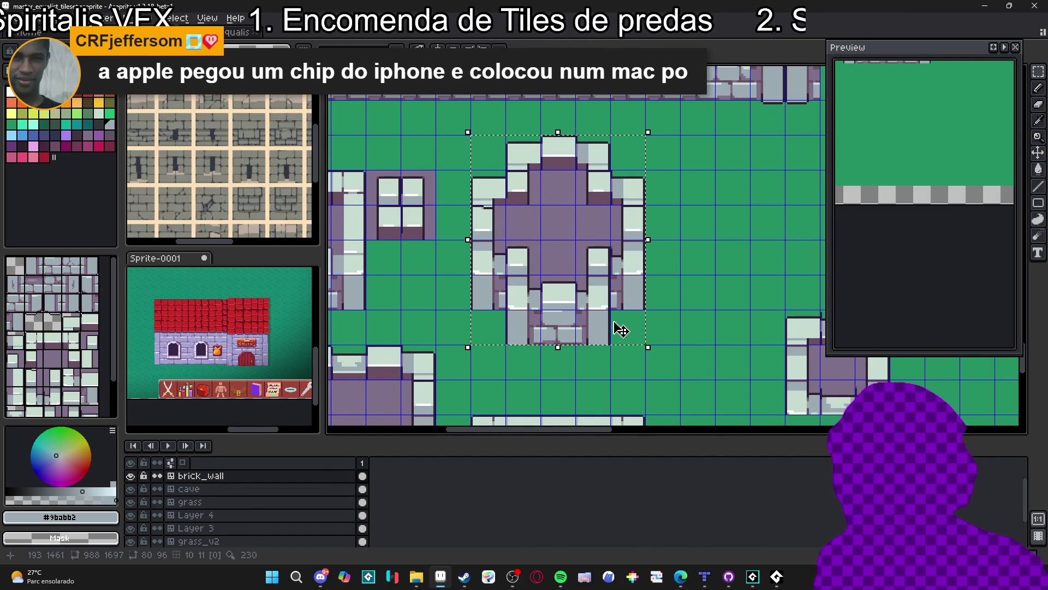
key(v)
key(ctrl+shift+apostrophe)
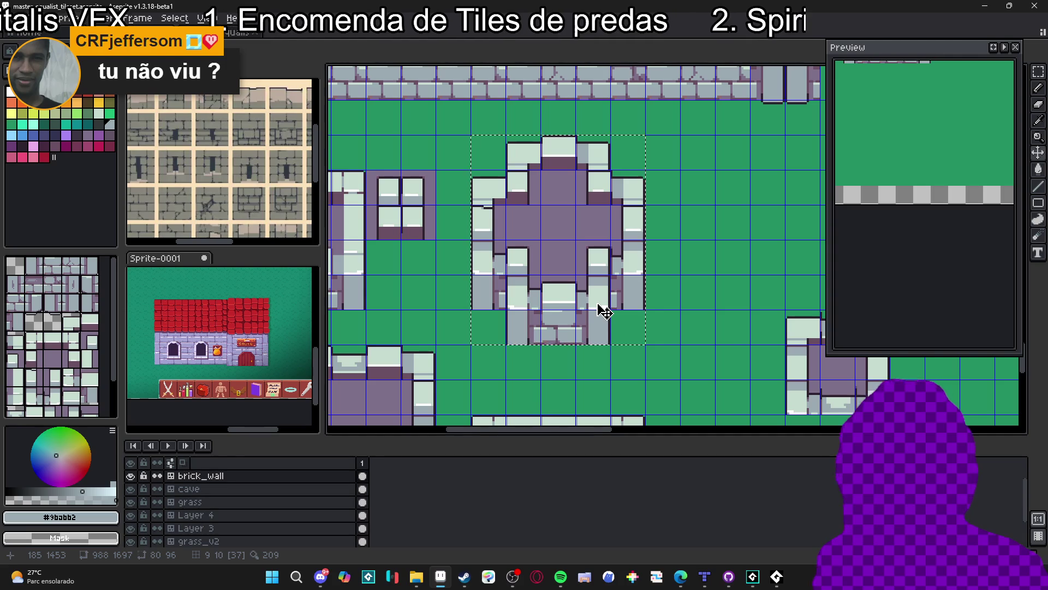
click(604, 311)
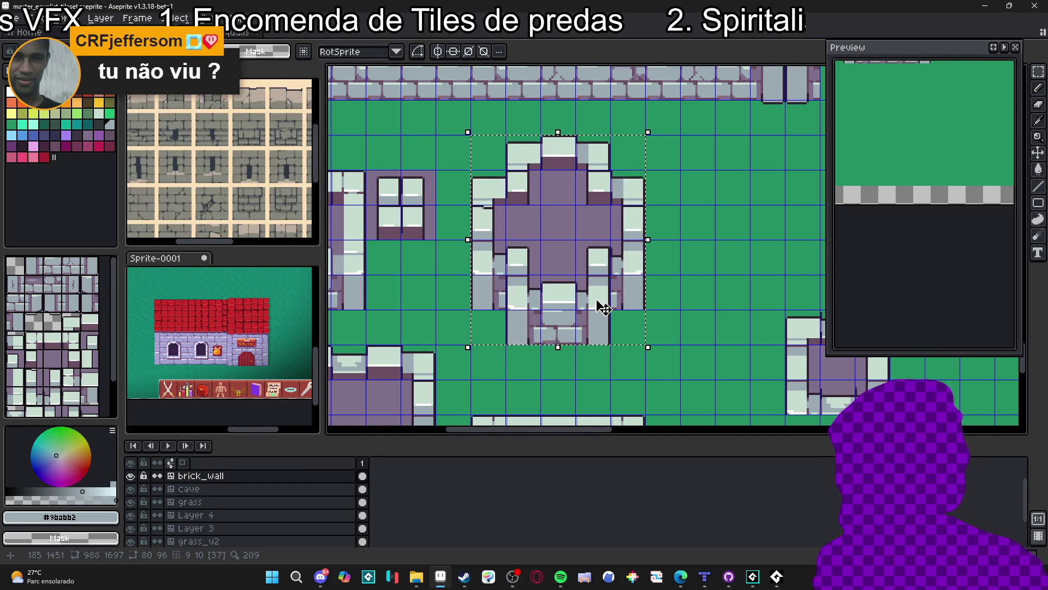